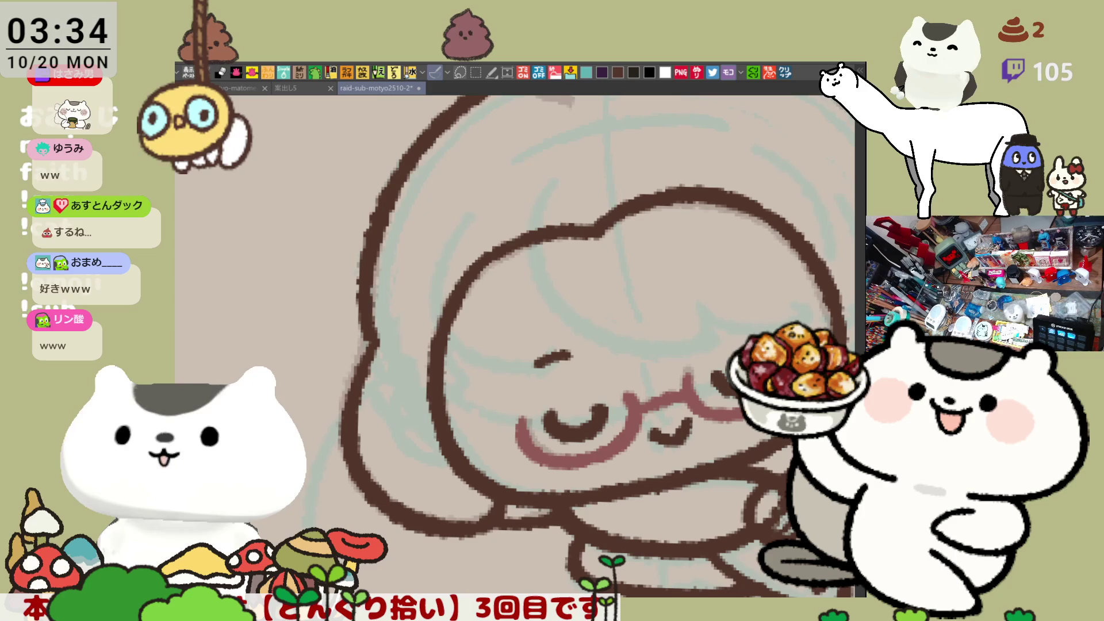
- Trace the left outline of the head in dark brown, redoing strokes that miss
scroll(347, 272, "down", 2)
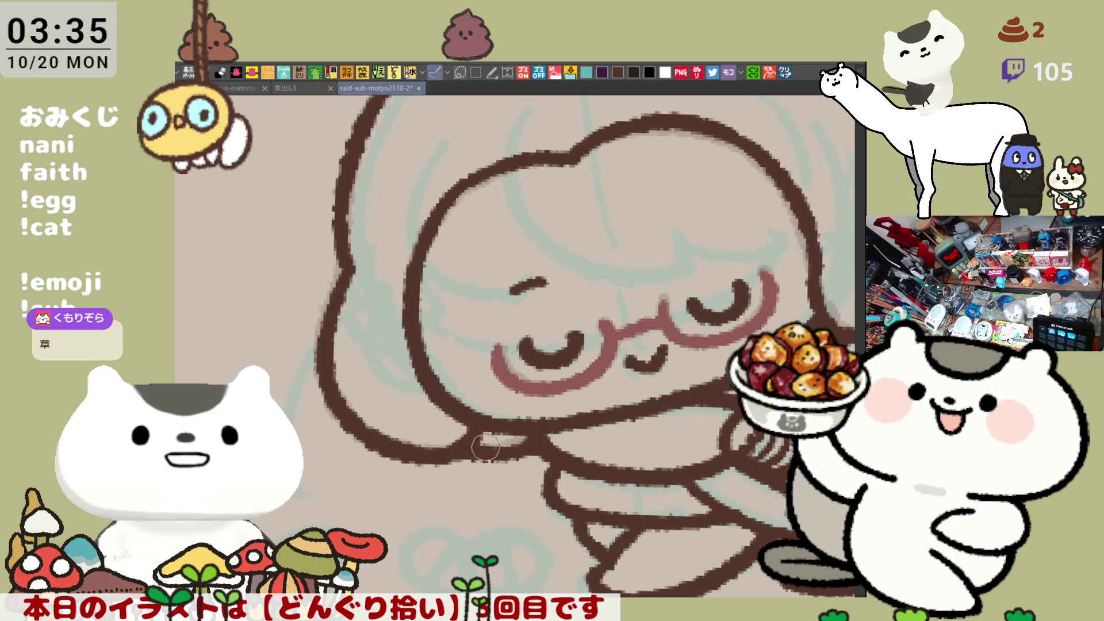
scroll(576, 426, "right", 3)
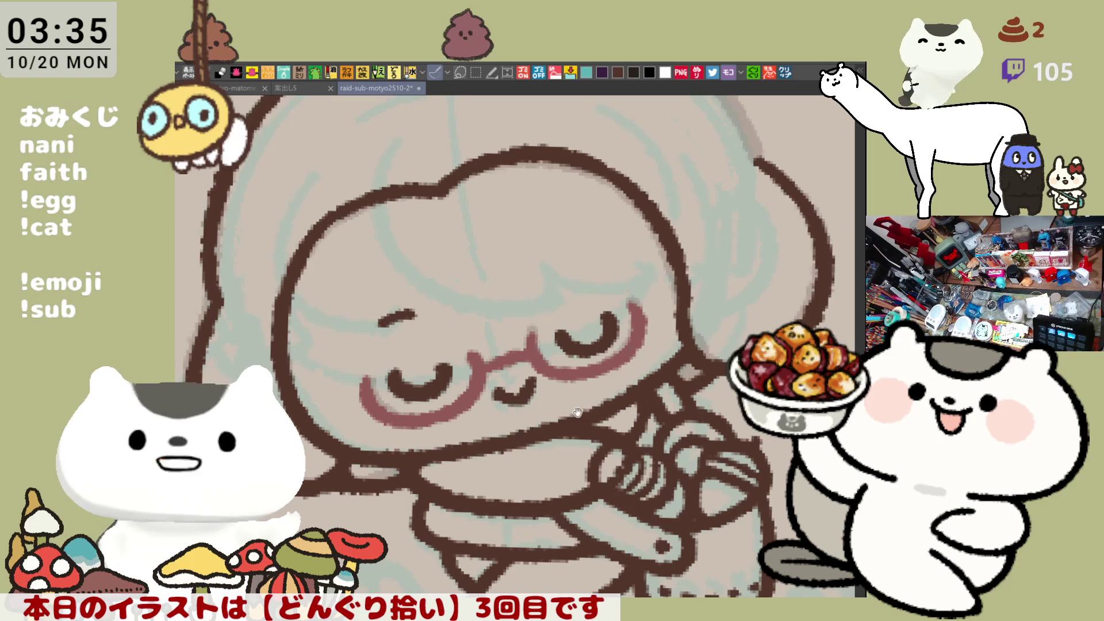
key("h")
mouse_move(592, 451)
left_mouse_down()
mouse_move(380, 457)
mouse_move(387, 329)
left_mouse_up()
key("h")
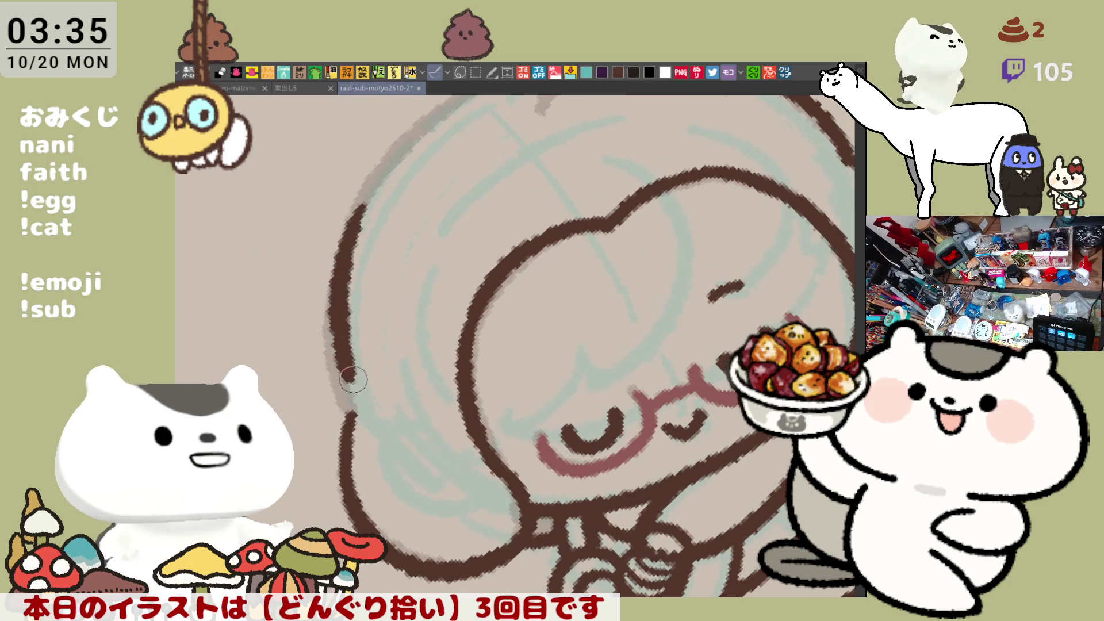
left_click_drag(361, 206, 346, 409)
key("ctrl+z")
left_click_drag(353, 209, 347, 423)
mouse_move(374, 185)
left_mouse_down()
mouse_move(325, 305)
mouse_move(344, 253)
left_mouse_up()
key("ctrl+z")
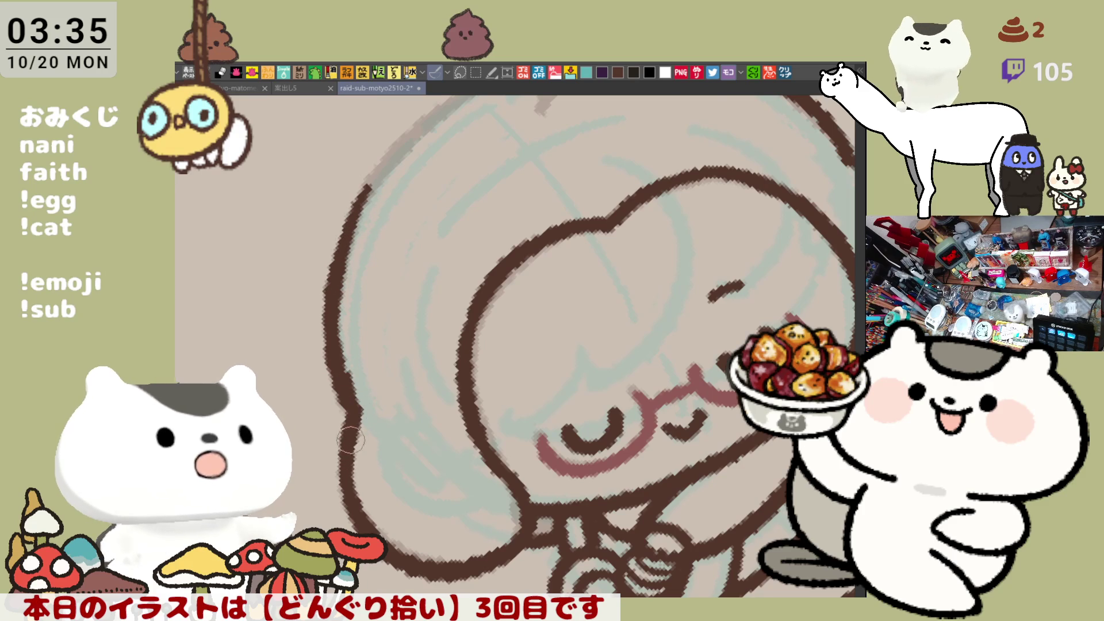
- Rotate the view and try the hood's lower-left outline, undoing the unsatisfactory attempts
left_click_drag(389, 456, 537, 325)
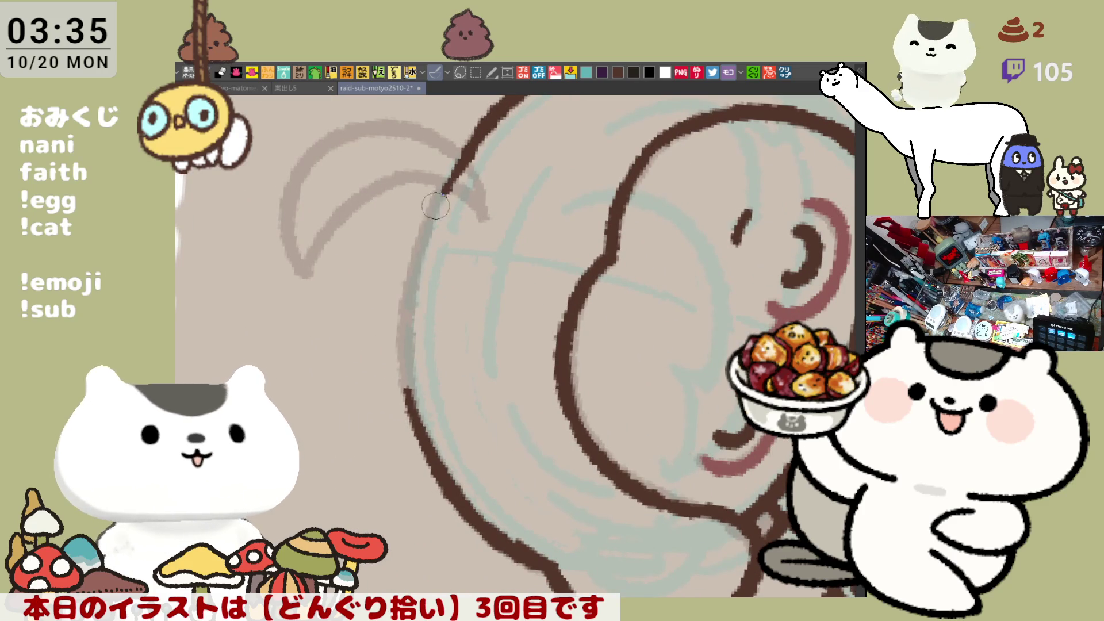
left_click_drag(458, 176, 399, 398)
key("ctrl+z")
mouse_move(406, 323)
left_mouse_down()
mouse_move(434, 469)
mouse_move(410, 403)
mouse_move(446, 475)
mouse_move(653, 293)
mouse_move(673, 333)
left_mouse_up()
key("ctrl+z")
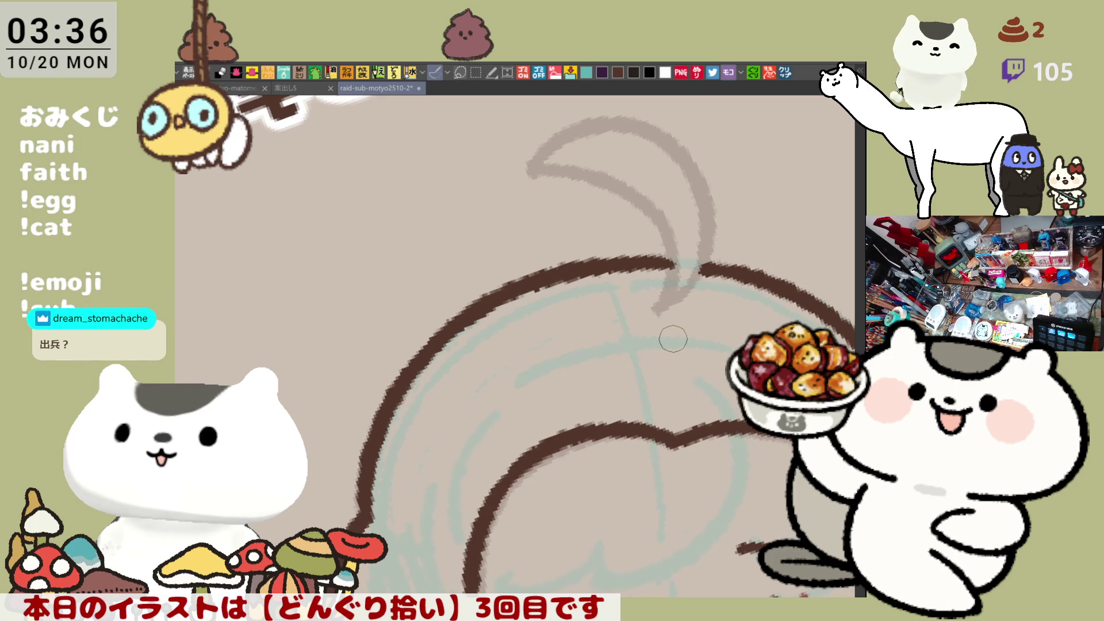
- Ink the acorn stem's left edge and discard a first right-edge attempt
mouse_move(630, 443)
left_mouse_down()
mouse_move(429, 373)
mouse_move(435, 395)
mouse_move(529, 415)
left_mouse_up()
mouse_move(439, 185)
left_mouse_down()
mouse_move(393, 275)
mouse_move(452, 338)
left_mouse_up()
key("ctrl+z")
left_click_drag(433, 174, 452, 339)
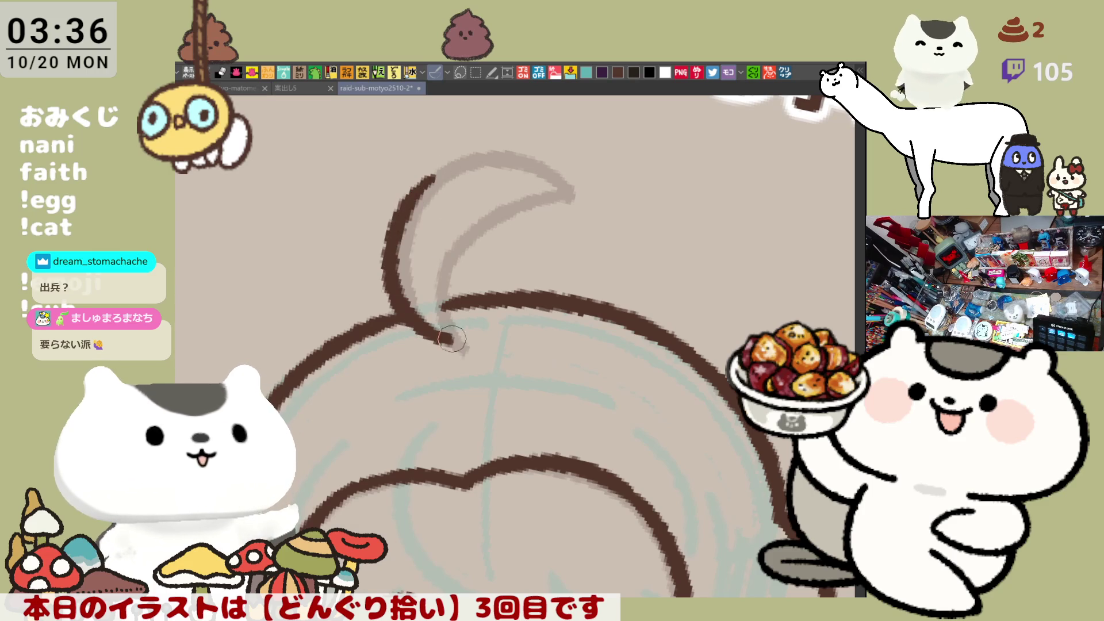
mouse_move(460, 238)
left_mouse_down()
mouse_move(442, 311)
mouse_move(451, 342)
left_mouse_up()
key("ctrl+z")
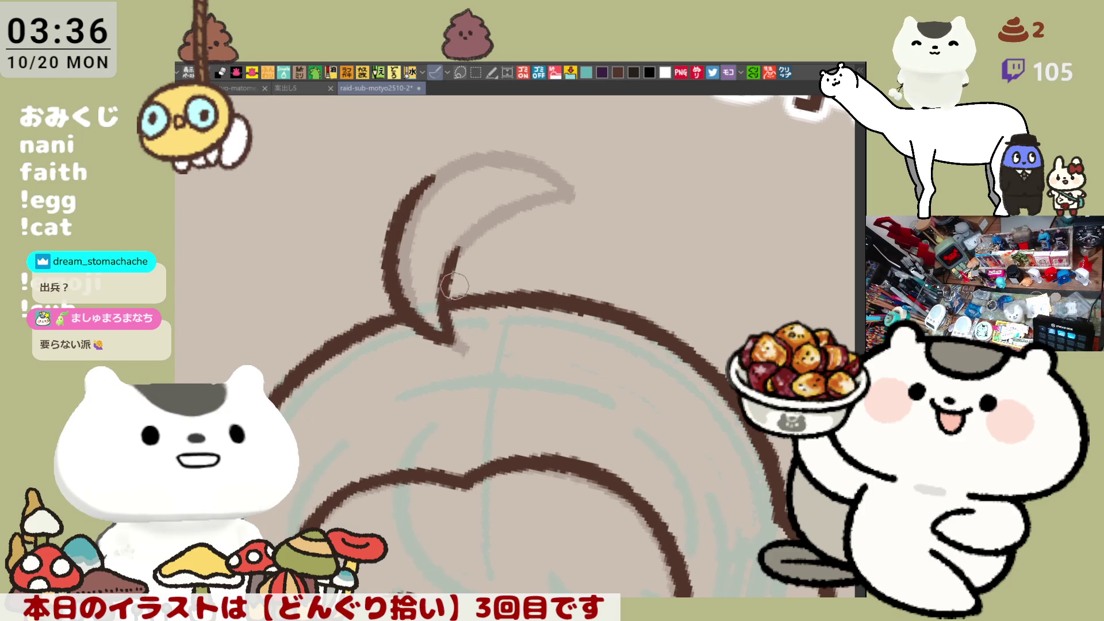
- Mirror the view and redraw the stem's left edge until it sits right
key("h")
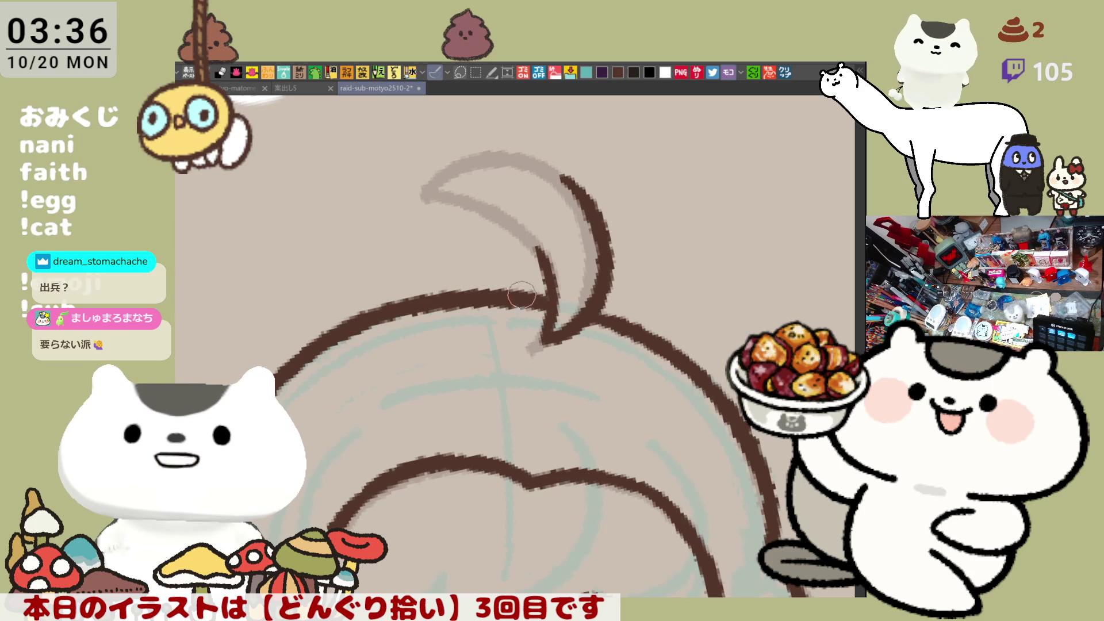
left_click_drag(443, 198, 552, 270)
key("ctrl+z")
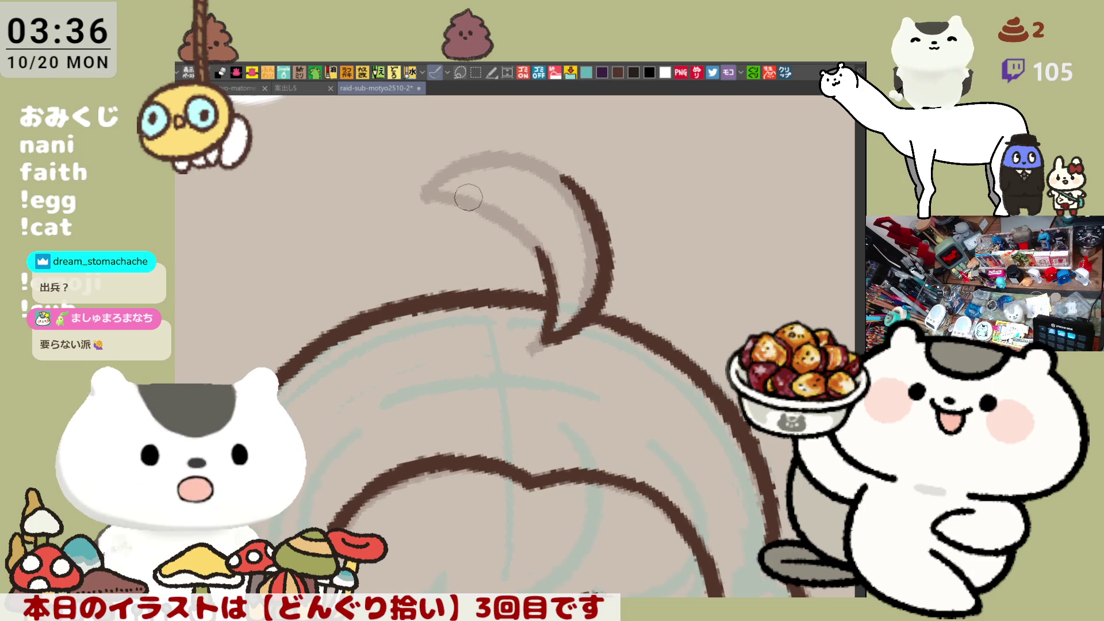
left_click_drag(442, 199, 543, 266)
key("ctrl+z")
left_click_drag(425, 191, 543, 251)
key("ctrl+z")
key("ctrl+z")
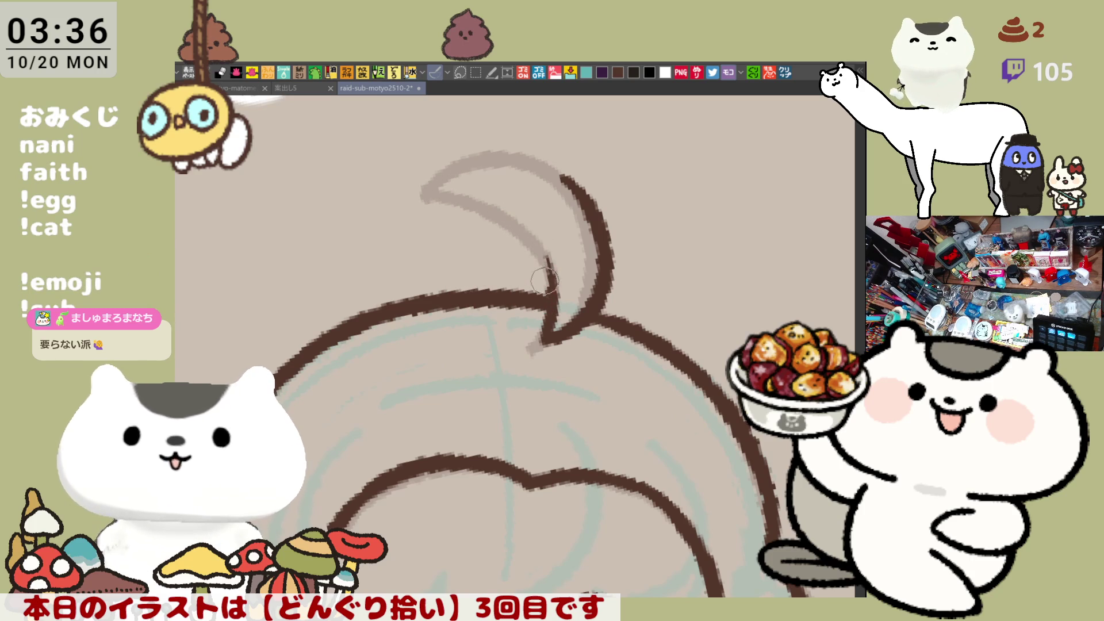
left_click_drag(469, 201, 548, 291)
key("ctrl+z")
left_click_drag(478, 198, 552, 291)
key("ctrl+z")
left_click_drag(487, 204, 551, 291)
key("ctrl+z")
left_click_drag(488, 204, 551, 290)
- Extend the stem curve leftward and upward through repeated trial strokes
key("ctrl+z")
left_click_drag(490, 204, 552, 290)
left_click_drag(440, 198, 521, 225)
key("ctrl+z")
left_click_drag(437, 204, 506, 215)
key("ctrl+z")
left_click_drag(432, 205, 498, 205)
key("ctrl+z")
left_click_drag(431, 207, 489, 158)
key("ctrl+z")
mouse_move(451, 203)
left_mouse_down()
mouse_move(464, 155)
mouse_move(537, 148)
left_mouse_up()
key("ctrl+z")
left_click_drag(432, 205, 530, 151)
- Ink the stem's tip curl and its top edge down the right side, then touch up the left tip
key("ctrl+z")
left_click_drag(420, 199, 526, 148)
key("ctrl+z")
left_click_drag(450, 165, 429, 208)
key("ctrl+z")
mouse_move(452, 171)
left_mouse_down()
mouse_move(448, 195)
mouse_move(535, 148)
left_mouse_up()
key("ctrl+z")
mouse_move(451, 167)
left_mouse_down()
mouse_move(558, 165)
mouse_move(587, 172)
mouse_move(592, 198)
left_mouse_up()
key("ctrl+z")
key("ctrl+z")
left_click_drag(495, 150, 587, 204)
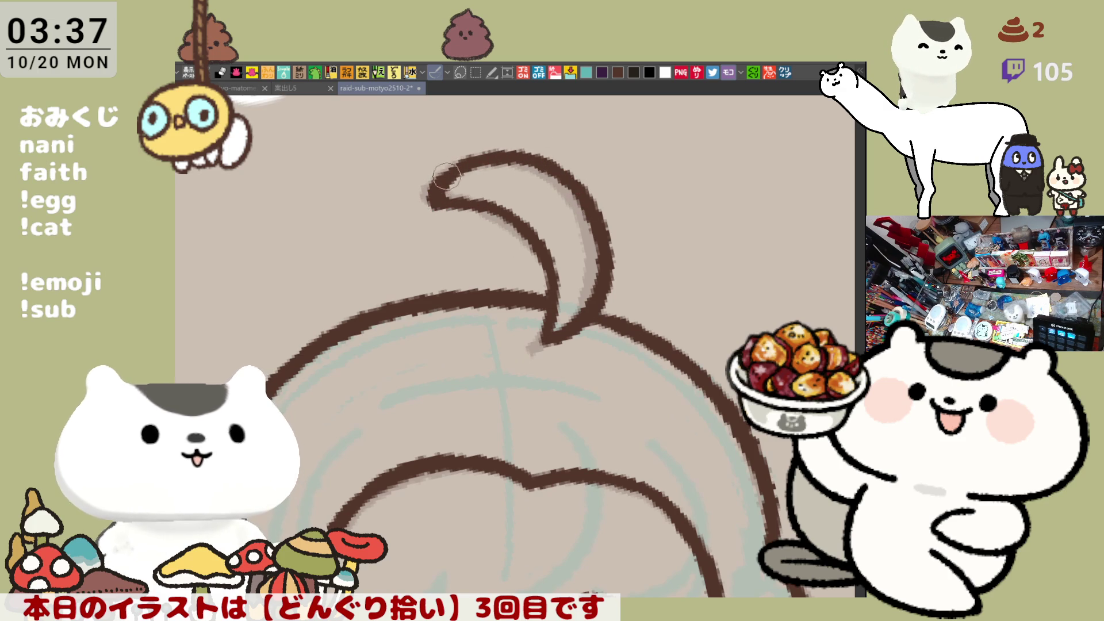
mouse_move(423, 205)
left_mouse_down()
mouse_move(454, 155)
mouse_move(431, 187)
mouse_move(448, 225)
left_mouse_up()
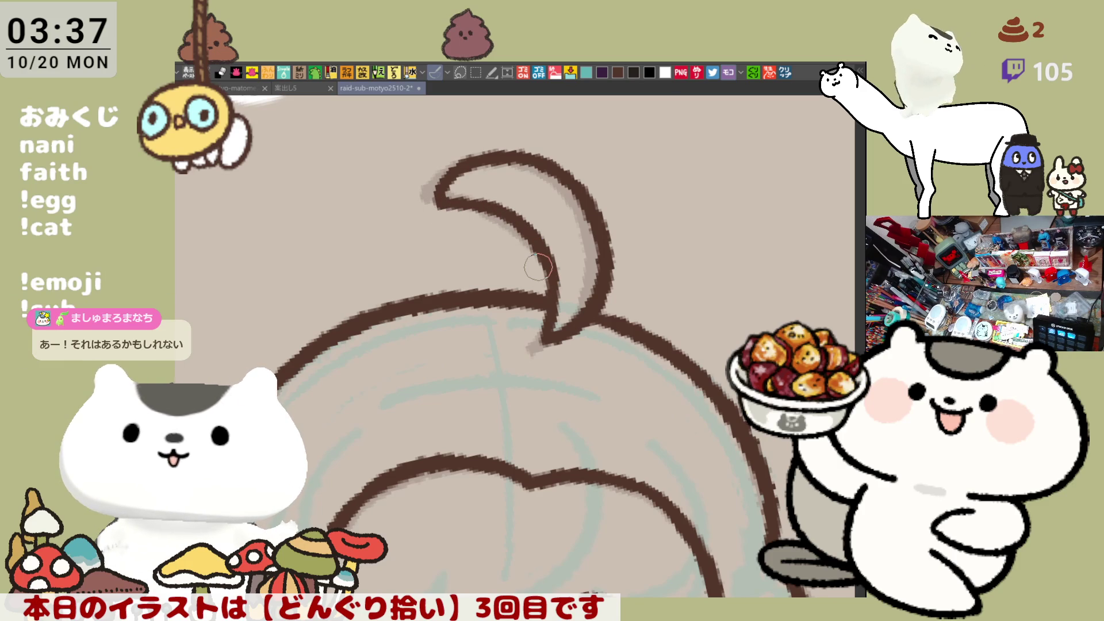
scroll(518, 345, "down", 3)
- Redraw the lower-left head outline below the face, then pan to a blank canvas area
scroll(507, 288, "up", 4)
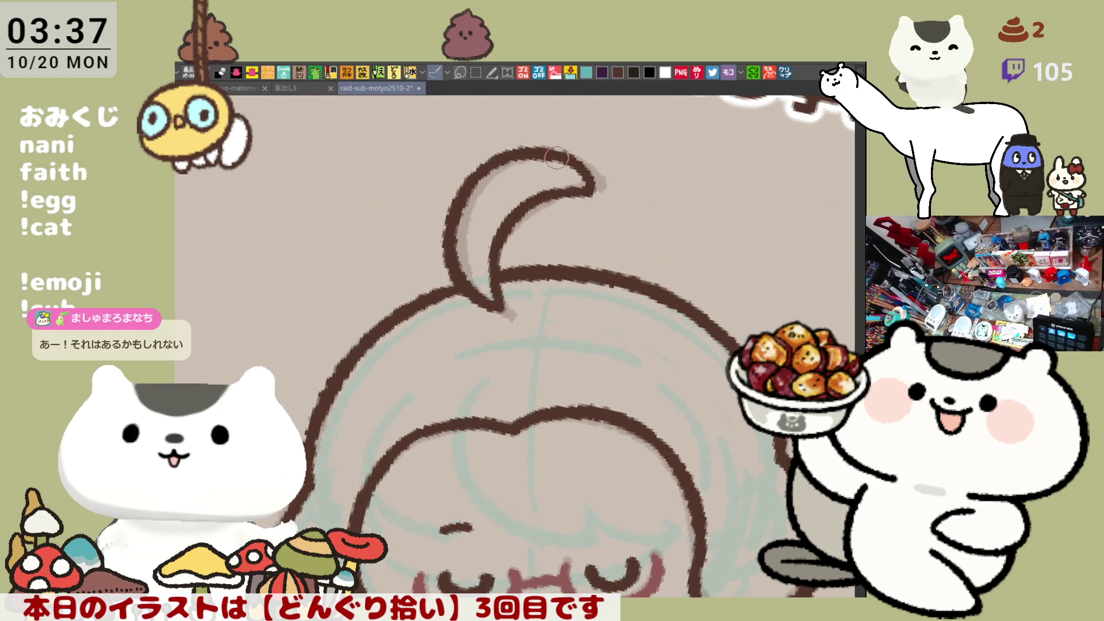
left_click_drag(551, 168, 600, 174)
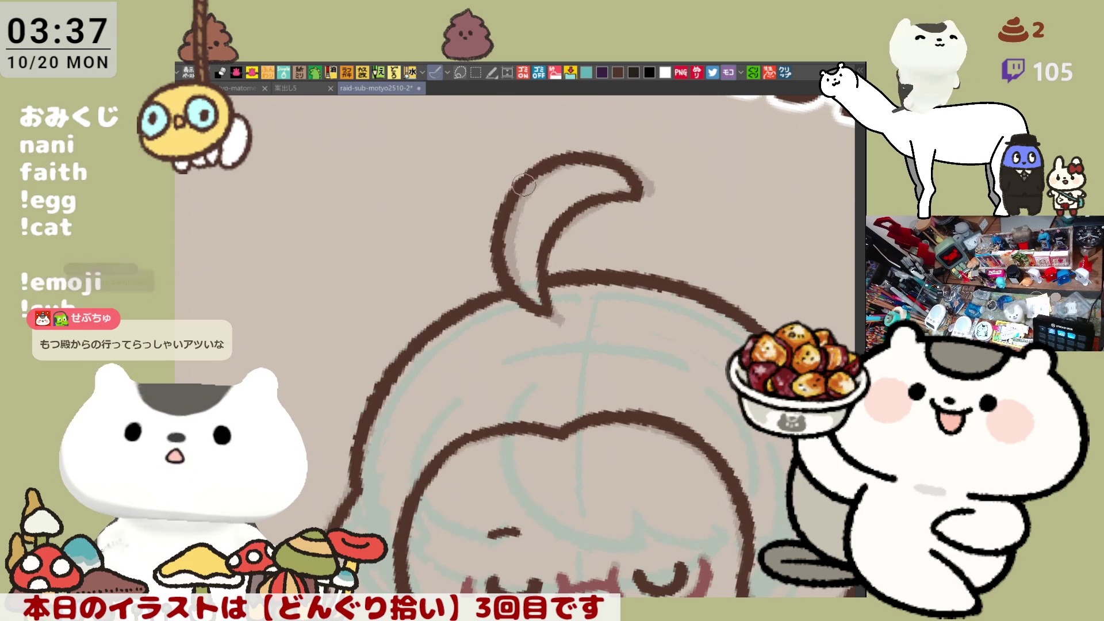
left_click_drag(693, 166, 716, 183)
scroll(715, 183, "down", 3)
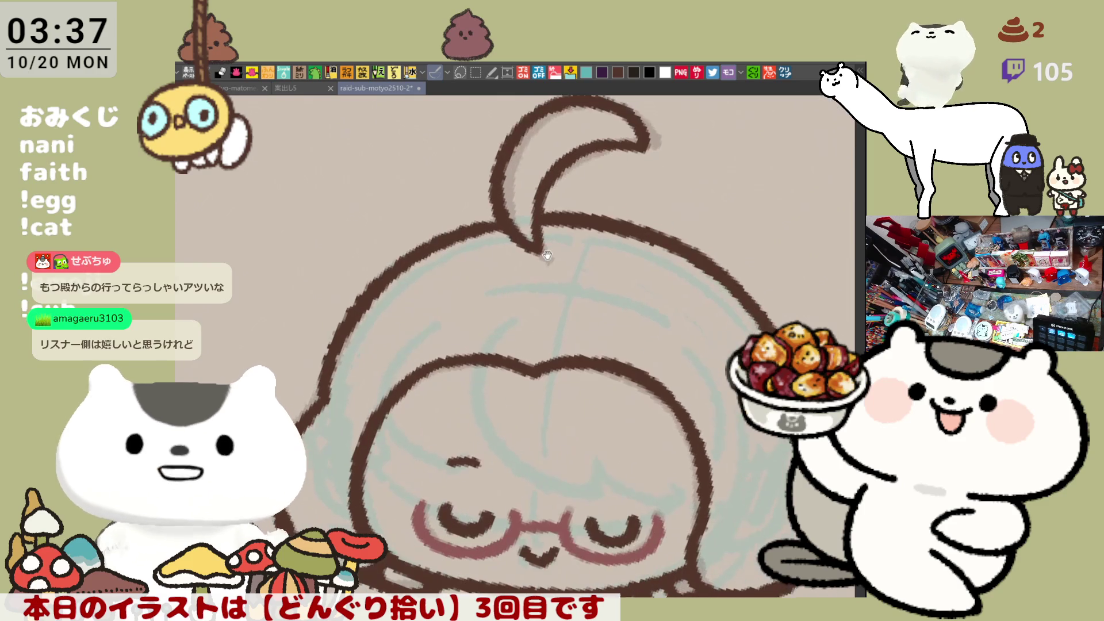
scroll(597, 277, "up", 3)
left_click_drag(598, 277, 540, 253)
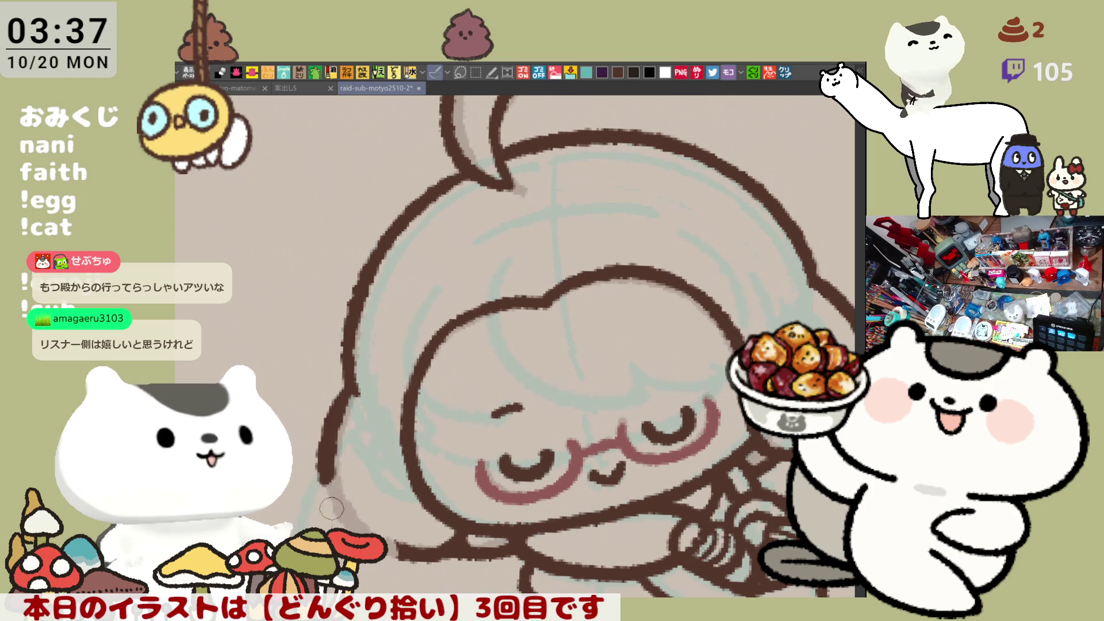
left_click_drag(352, 376, 334, 499)
key("ctrl+z")
mouse_move(352, 368)
left_mouse_down()
mouse_move(334, 499)
mouse_move(344, 456)
left_mouse_up()
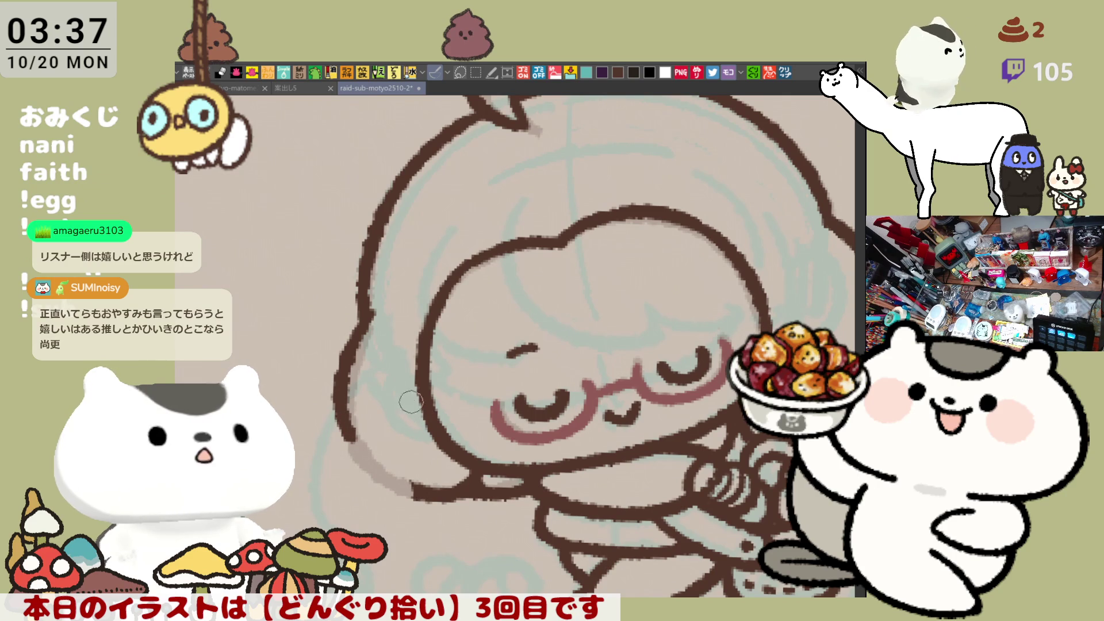
key("ctrl+z")
left_click_drag(370, 322, 363, 446)
mouse_move(385, 403)
left_mouse_down()
mouse_move(456, 370)
mouse_move(538, 402)
mouse_move(680, 381)
left_mouse_up()
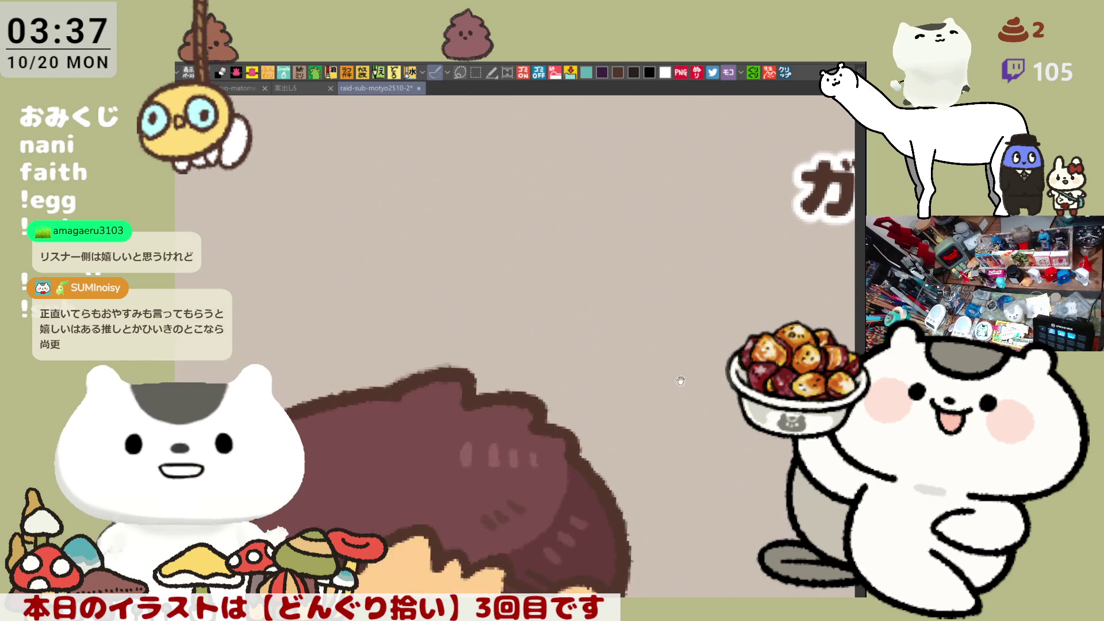
- Doodle a small brown seal face with eye arcs, curved swirl lines and a paw loop
mouse_move(380, 308)
left_mouse_down()
mouse_move(449, 167)
mouse_move(601, 306)
left_mouse_up()
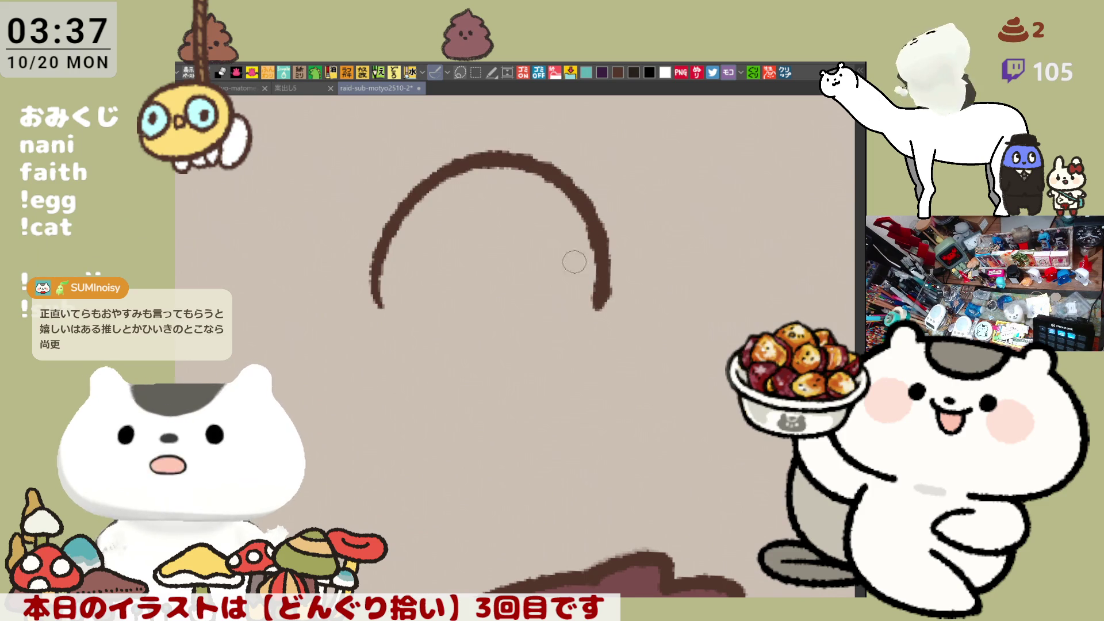
left_click_drag(526, 221, 551, 227)
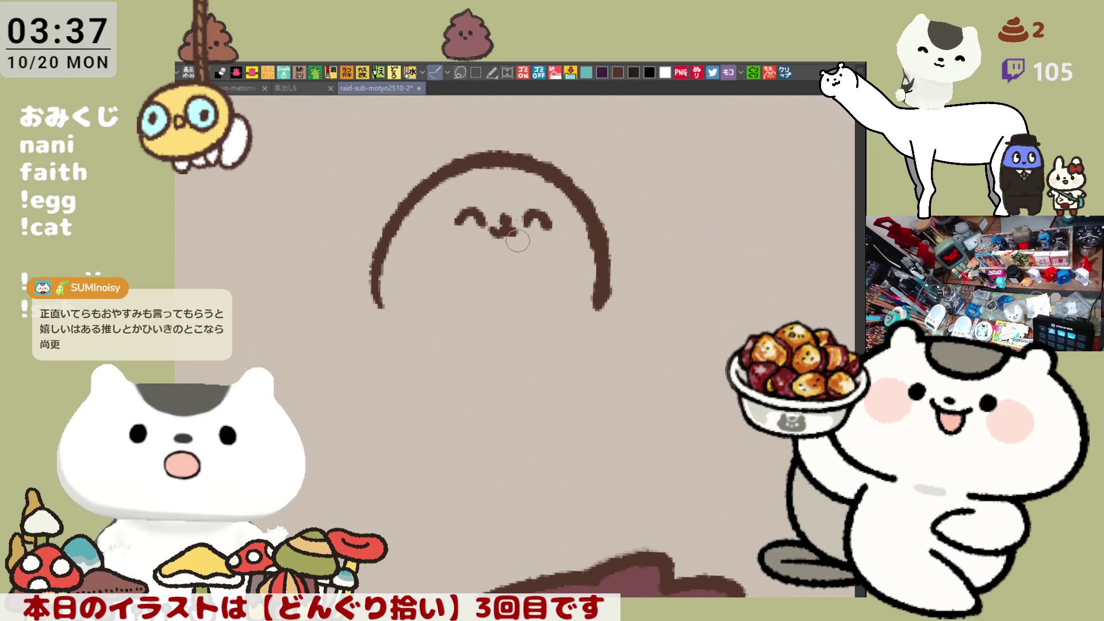
left_click_drag(426, 285, 393, 304)
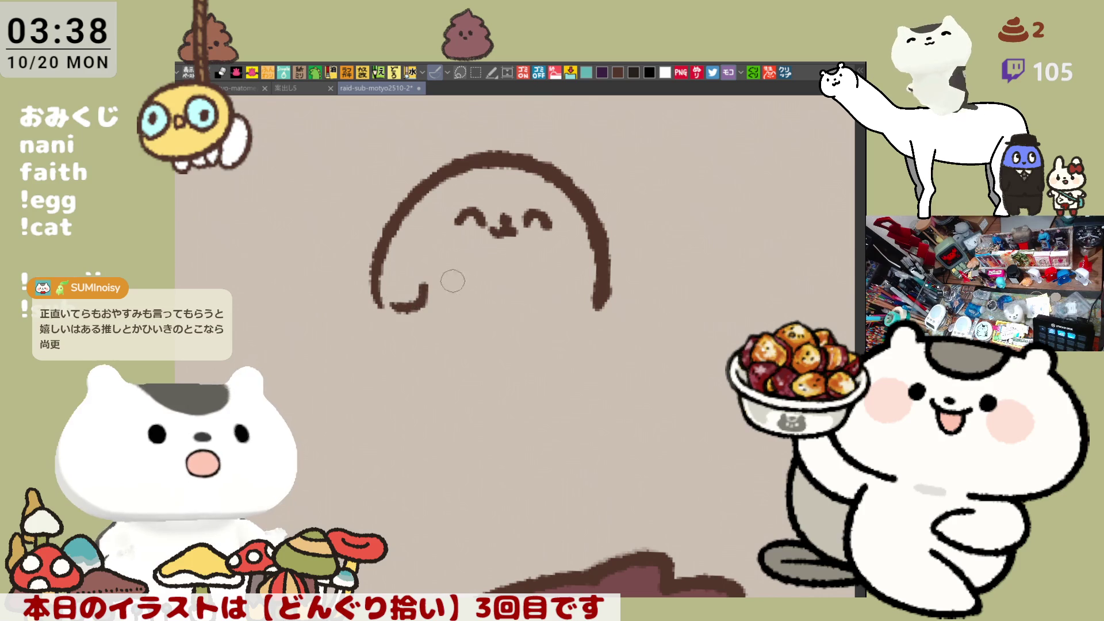
key("ctrl+z")
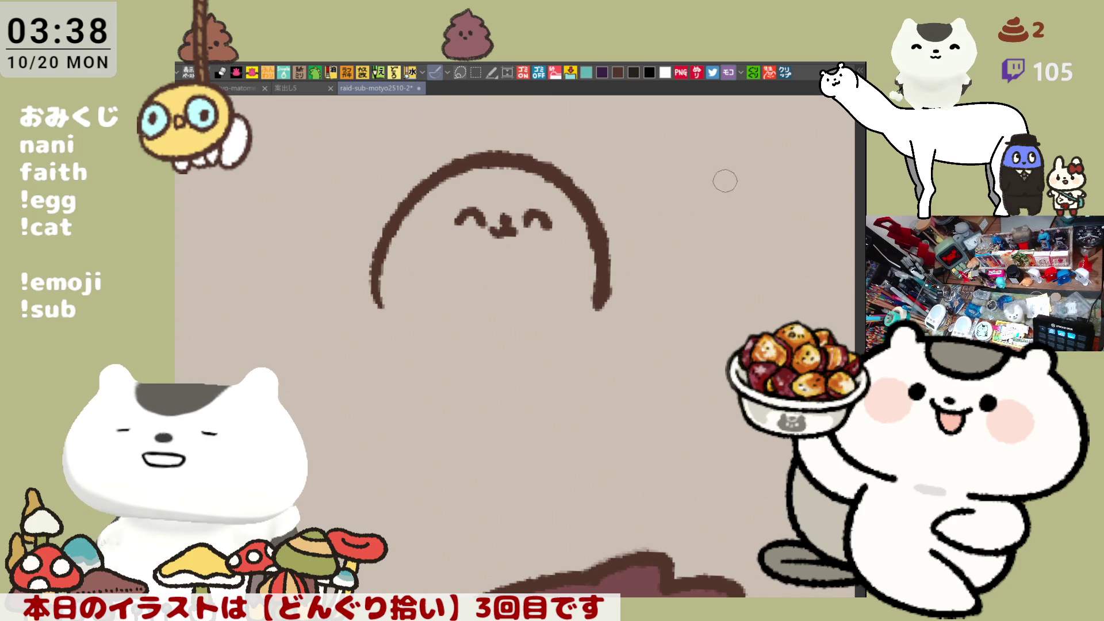
scroll(615, 256, "up", 2)
left_click_drag(425, 168, 512, 275)
key("ctrl+z")
mouse_move(356, 254)
left_mouse_down()
mouse_move(340, 308)
mouse_move(429, 341)
left_mouse_up()
left_click_drag(343, 331, 431, 353)
left_click_drag(370, 378, 483, 359)
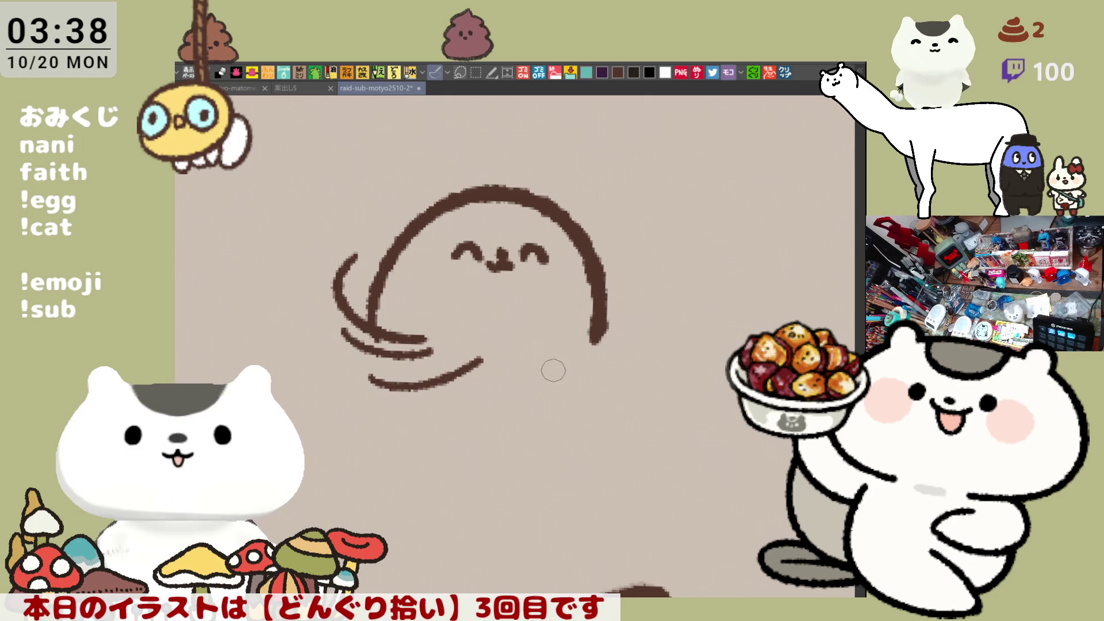
left_click_drag(609, 310, 602, 345)
left_click_drag(424, 299, 418, 340)
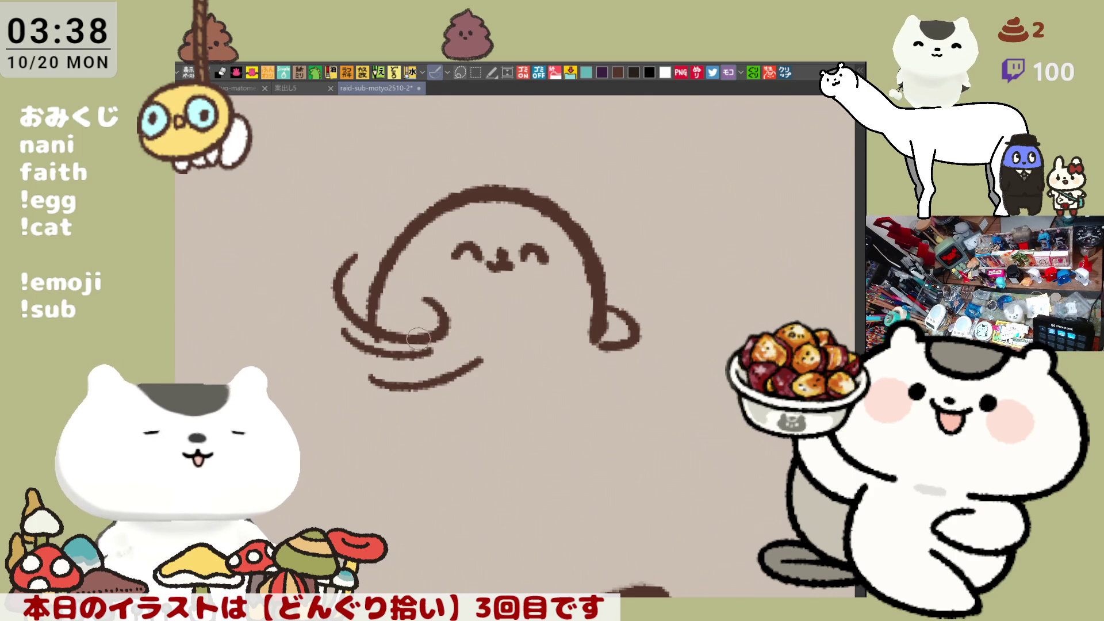
scroll(530, 355, "up", 2)
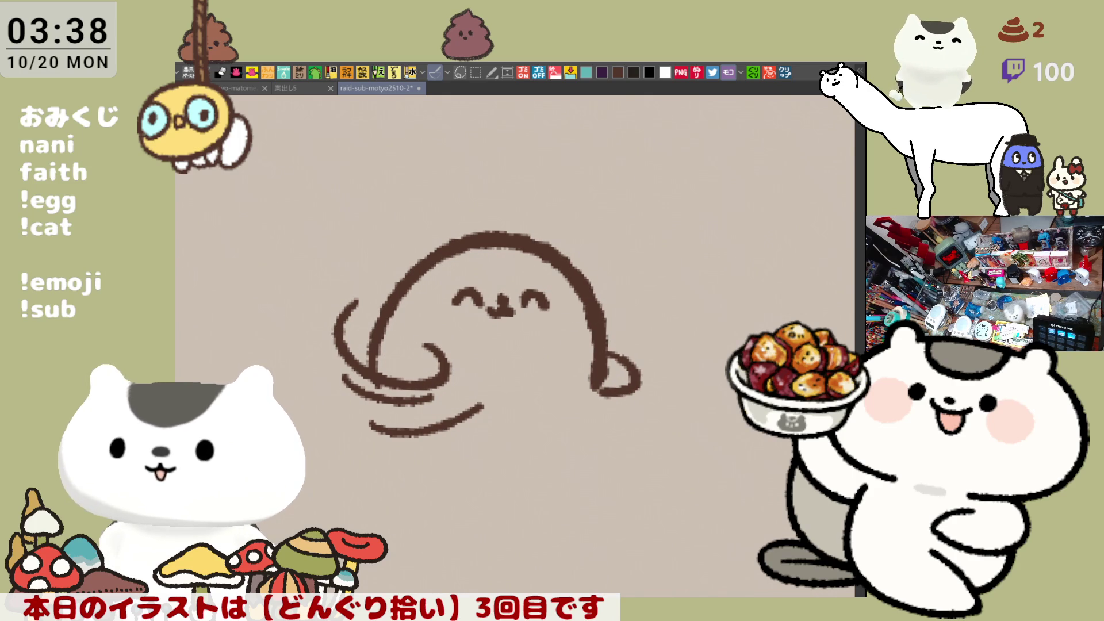
- Lasso the whole doodle, delete it and deselect, returning to the girl drawing
left_click_drag(316, 240, 459, 516)
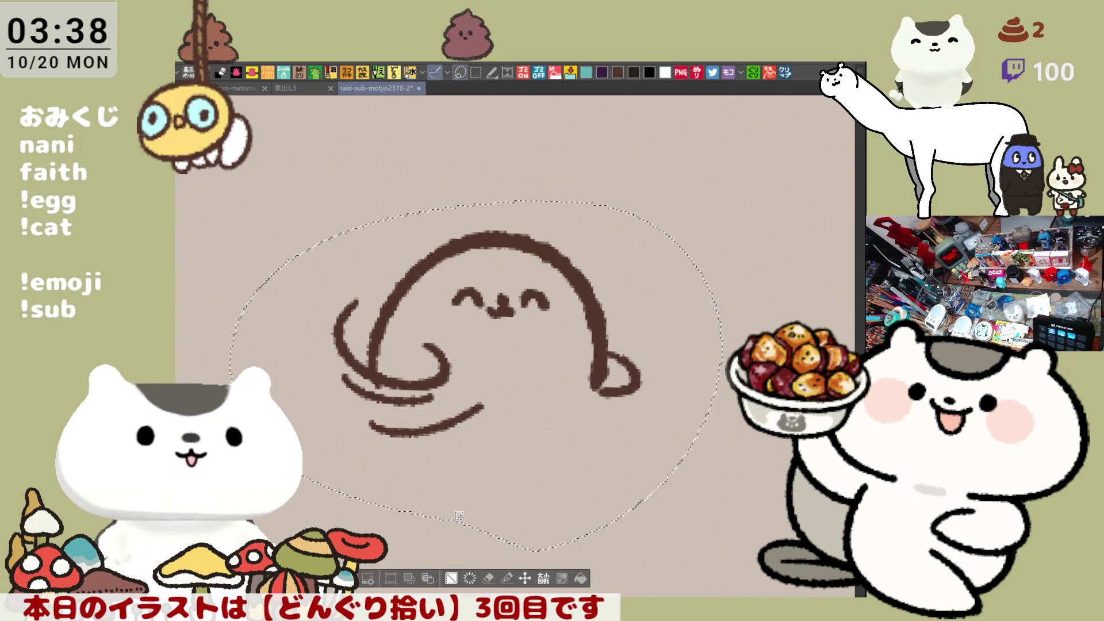
key("Delete")
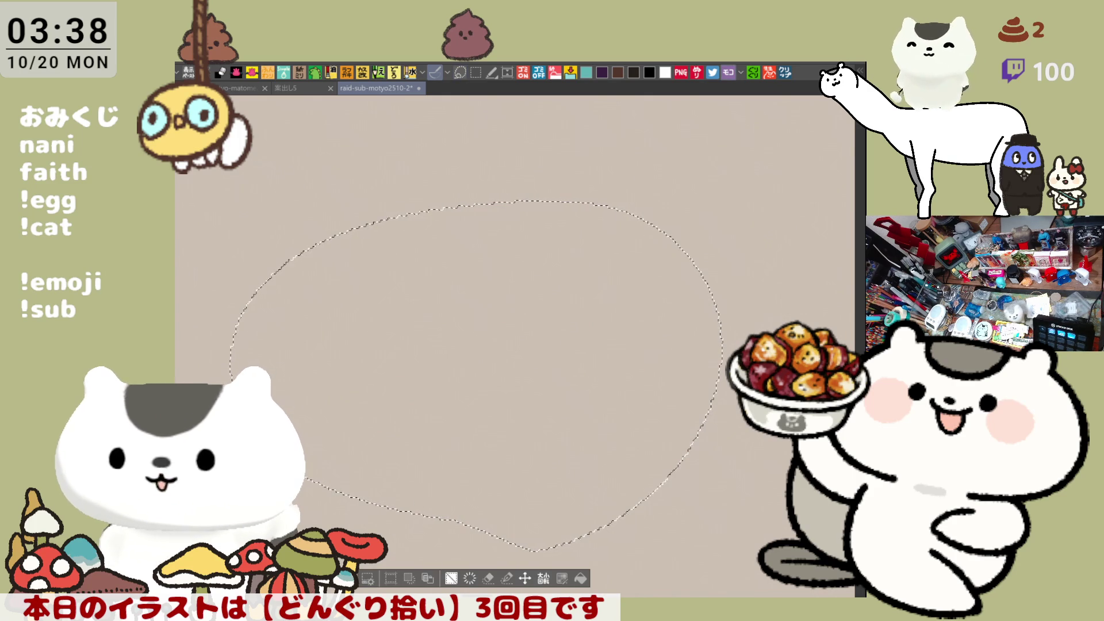
key("ctrl+d")
mouse_move(721, 567)
left_mouse_down()
mouse_move(579, 337)
mouse_move(723, 304)
mouse_move(646, 443)
mouse_move(582, 399)
mouse_move(493, 365)
mouse_move(470, 372)
left_mouse_up()
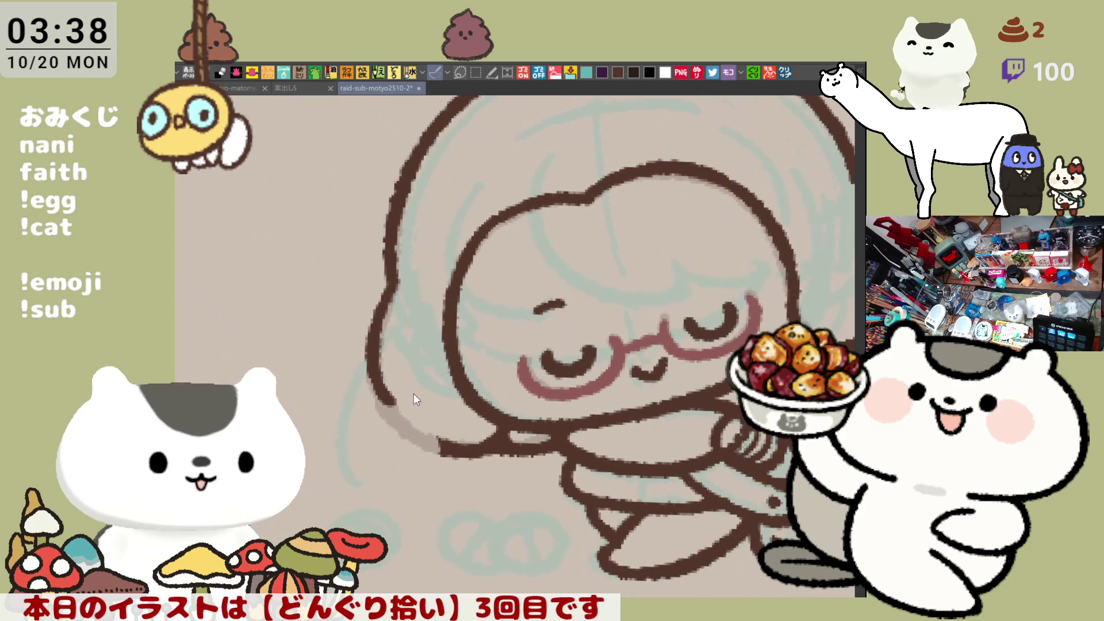
- Redraw the hood's lower-left outline stroke toward the shoulder until the gap is closed
left_click_drag(377, 328, 406, 429)
key("ctrl+z")
mouse_move(371, 323)
left_mouse_down()
mouse_move(404, 414)
mouse_move(443, 454)
left_mouse_up()
key("ctrl+z")
mouse_move(403, 419)
left_mouse_down()
mouse_move(437, 447)
mouse_move(458, 446)
left_mouse_up()
key("ctrl+z")
key("ctrl+z")
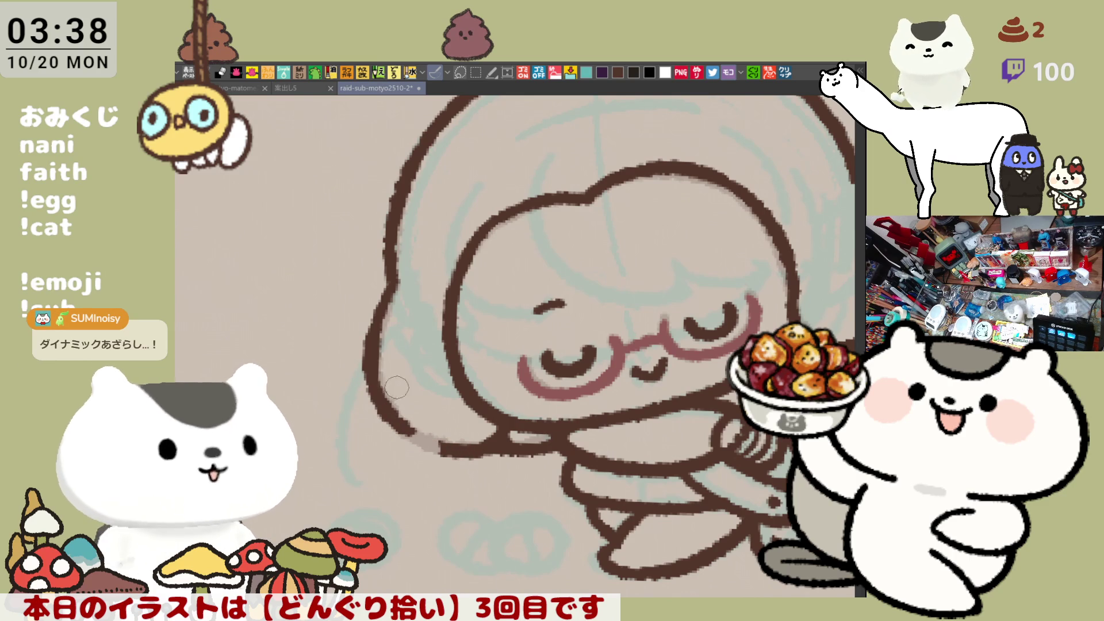
left_click_drag(389, 382, 444, 443)
key("ctrl+z")
left_click_drag(383, 384, 442, 443)
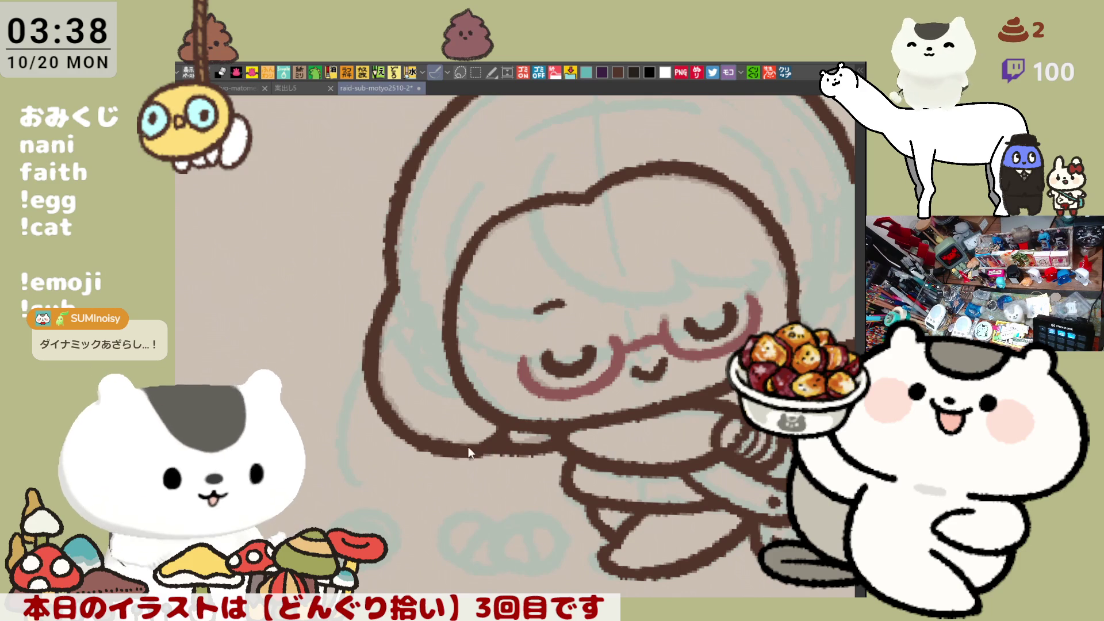
left_click_drag(490, 442, 410, 468)
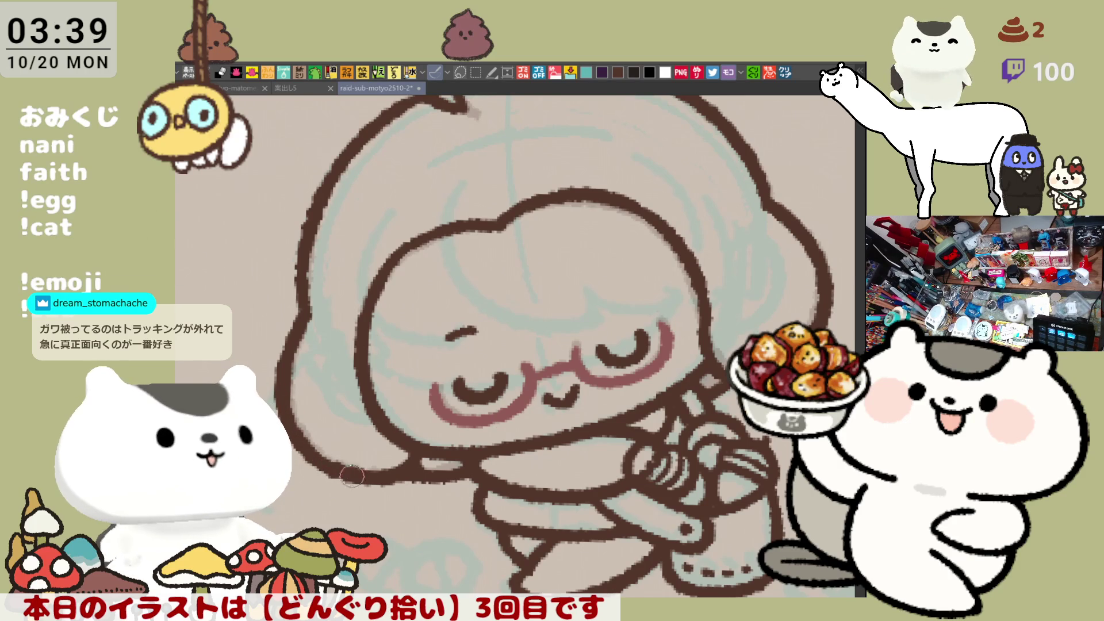
scroll(316, 431, "up", 3)
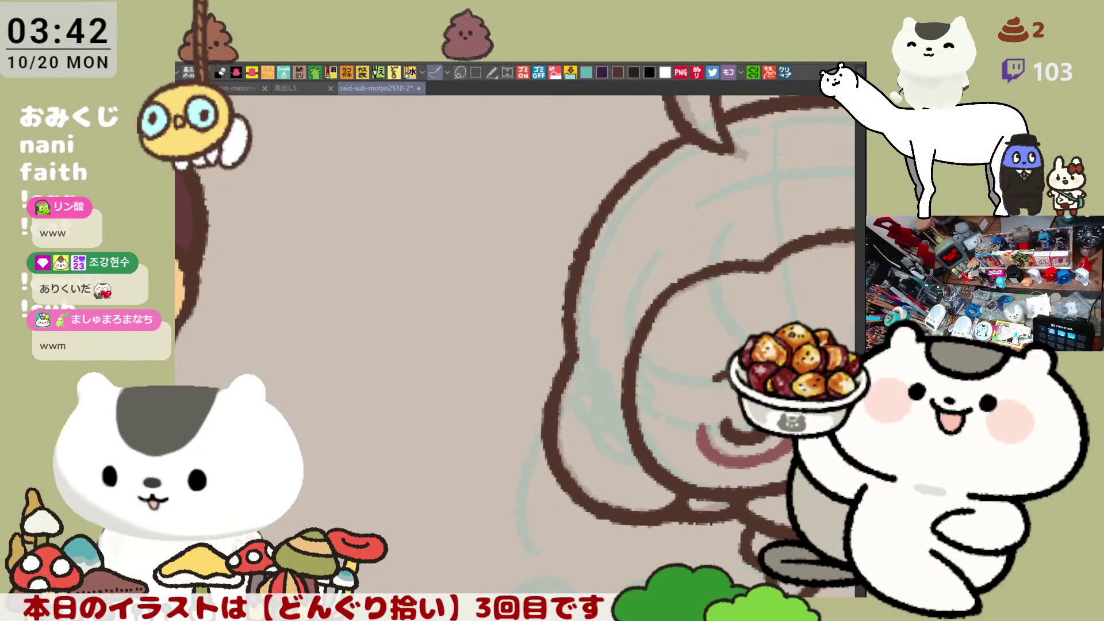
scroll(510, 448, "down", 3)
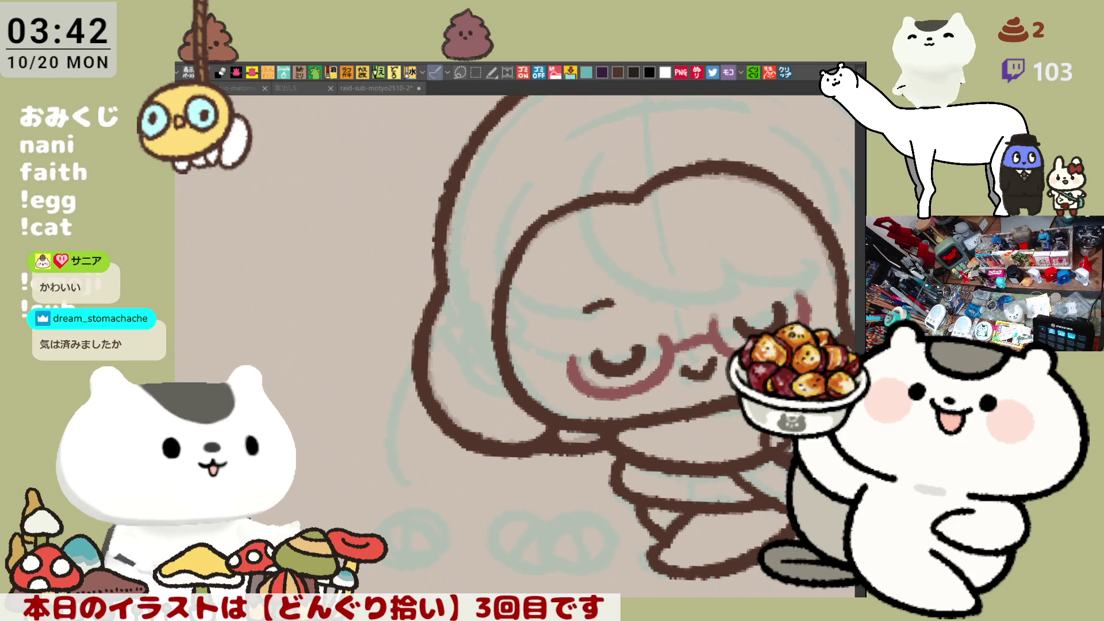
scroll(583, 397, "down", 3)
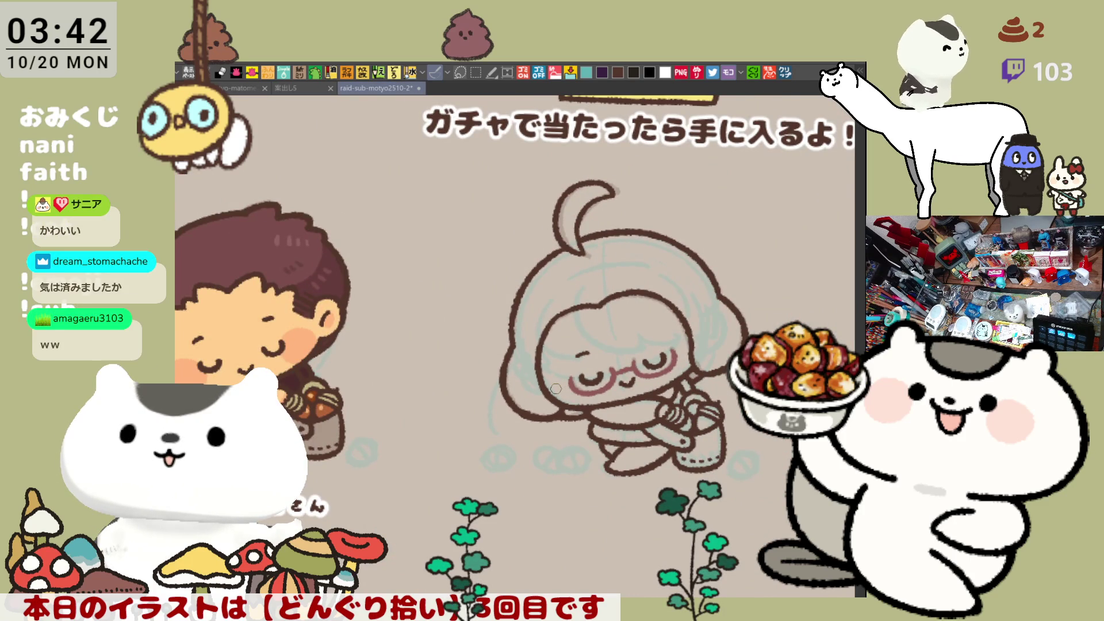
scroll(555, 388, "up", 5)
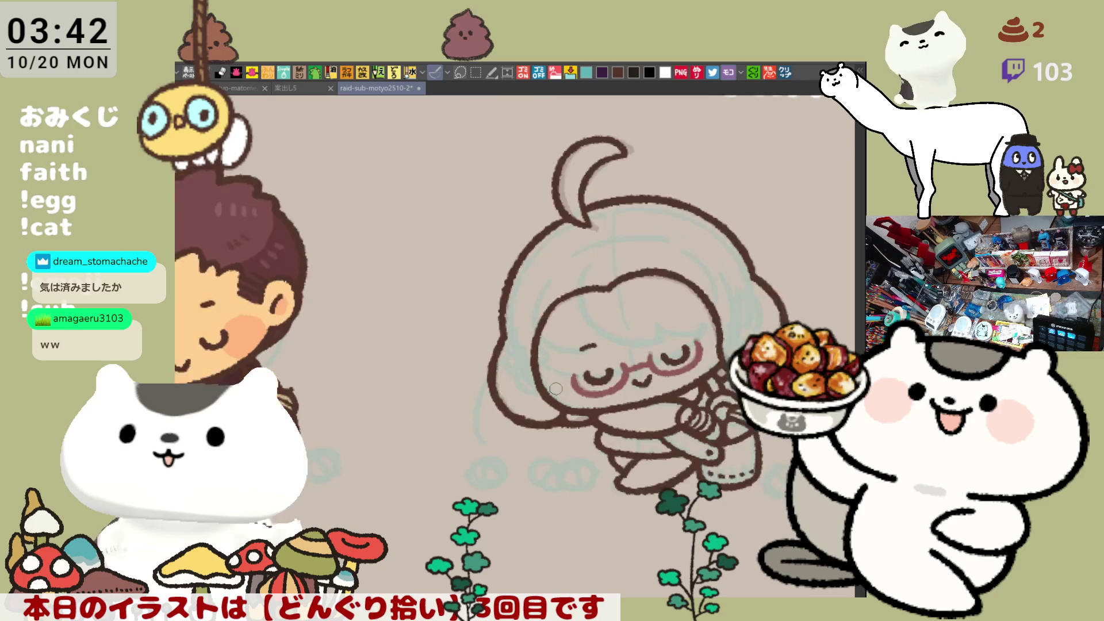
scroll(551, 388, "down", 2)
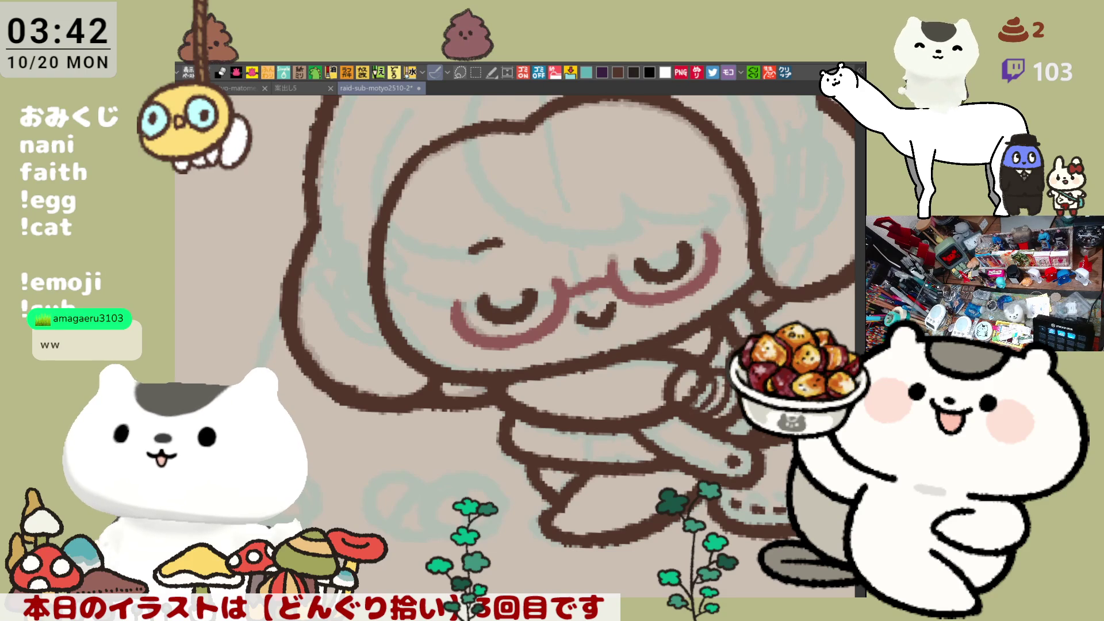
scroll(507, 396, "down", 3)
scroll(515, 345, "up", 5)
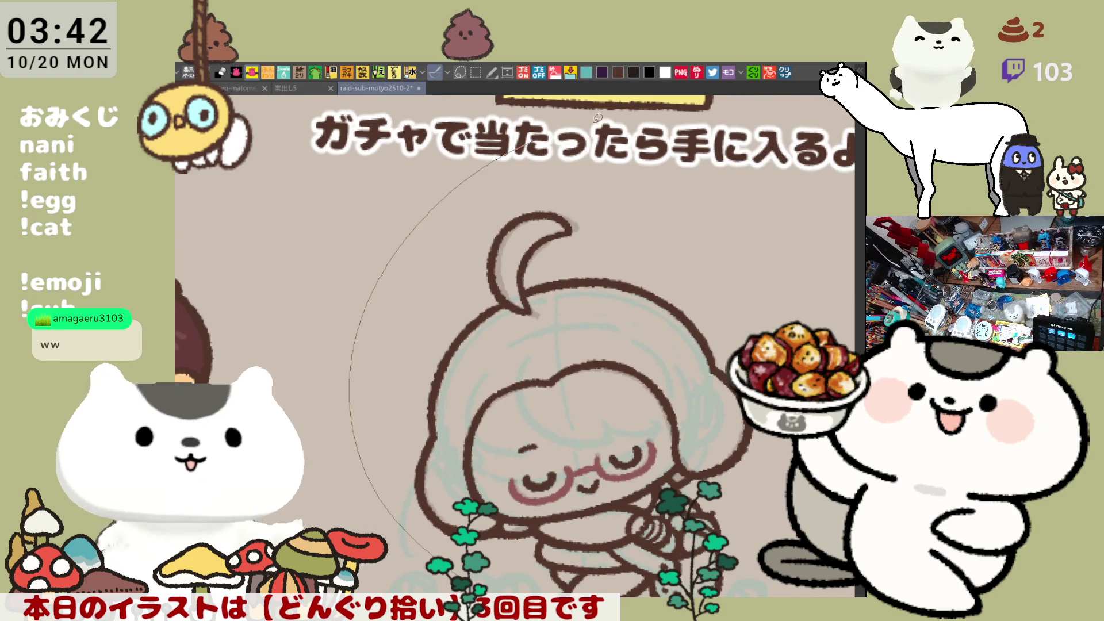
left_click_drag(742, 546, 747, 543)
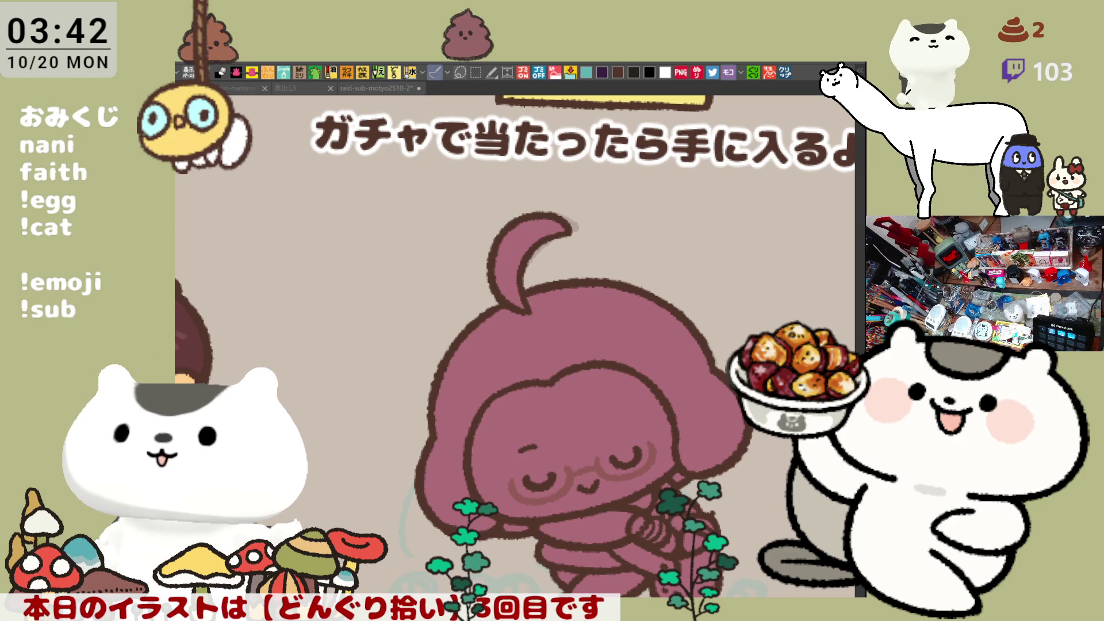
- Fill the face with light pink and dab white onto the hand outline
left_click(599, 448)
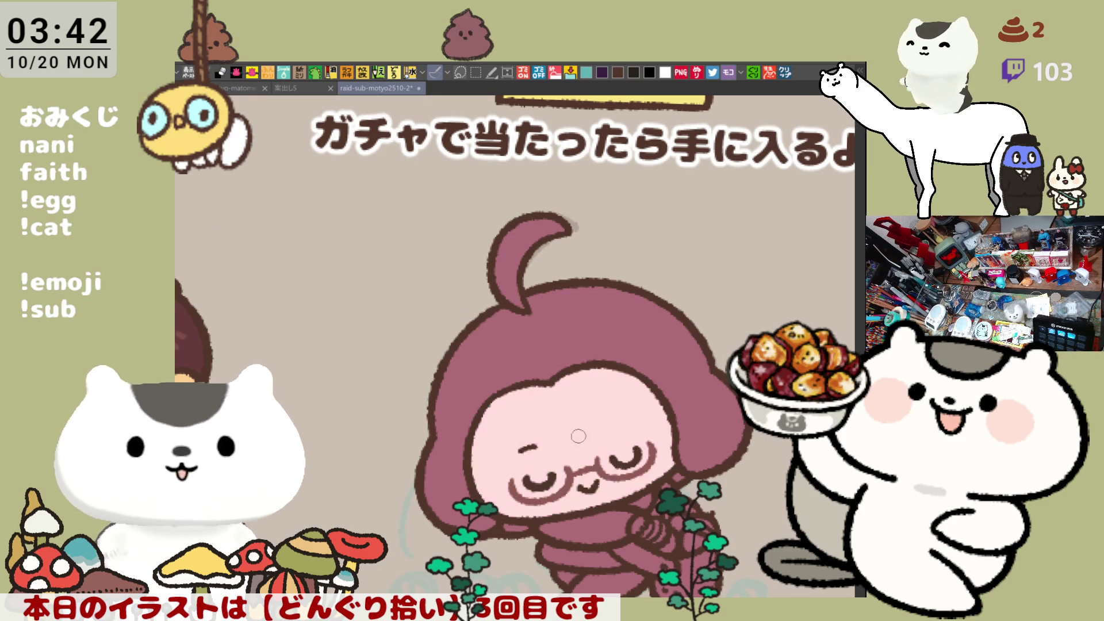
scroll(580, 378, "down", 2)
scroll(636, 424, "up", 3)
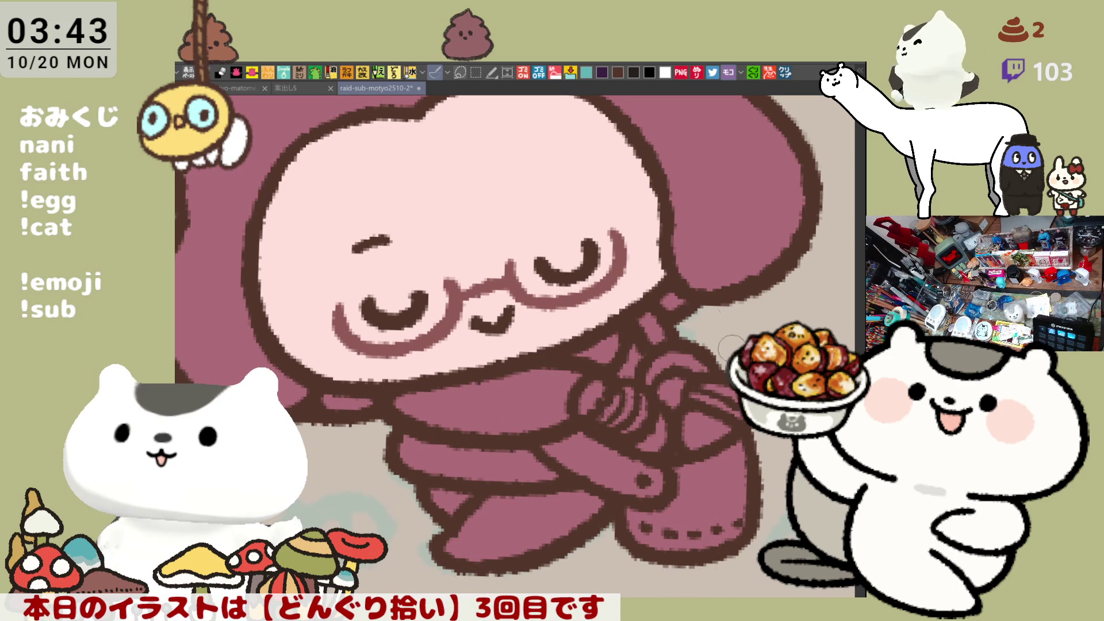
left_click(591, 398)
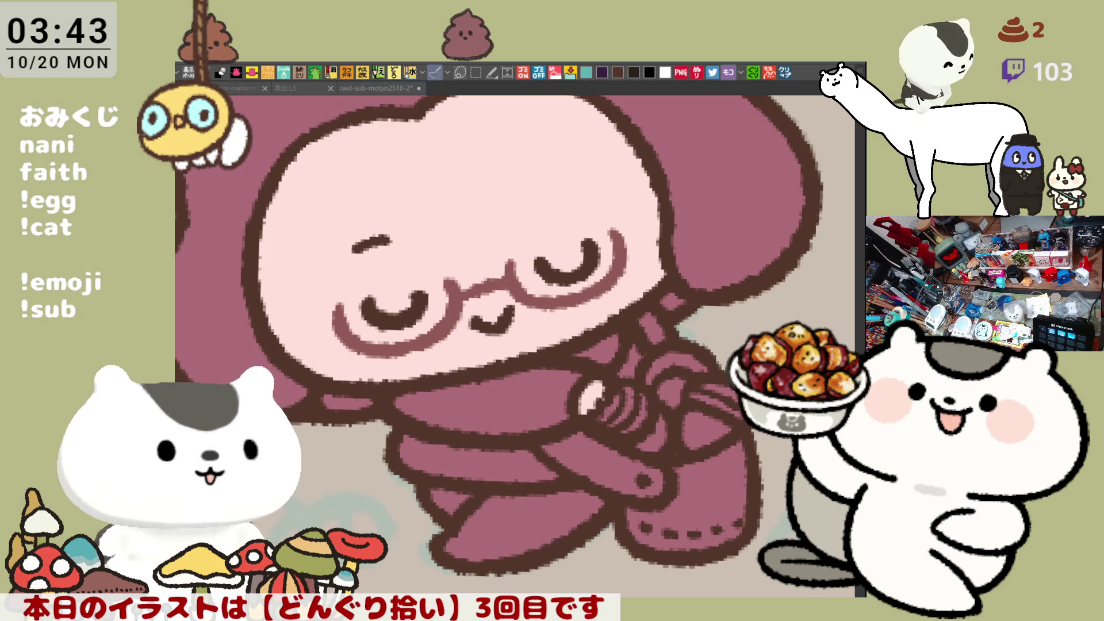
- Fill the four shirt sections with yellow
left_click(504, 391)
left_click(513, 460)
left_click(625, 344)
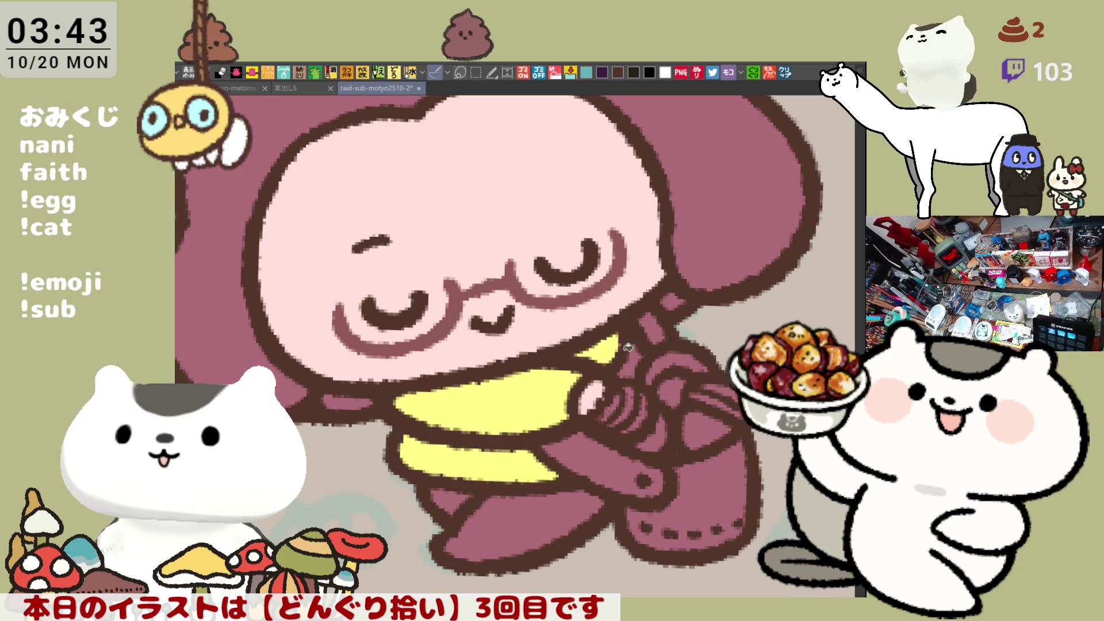
left_click(659, 325)
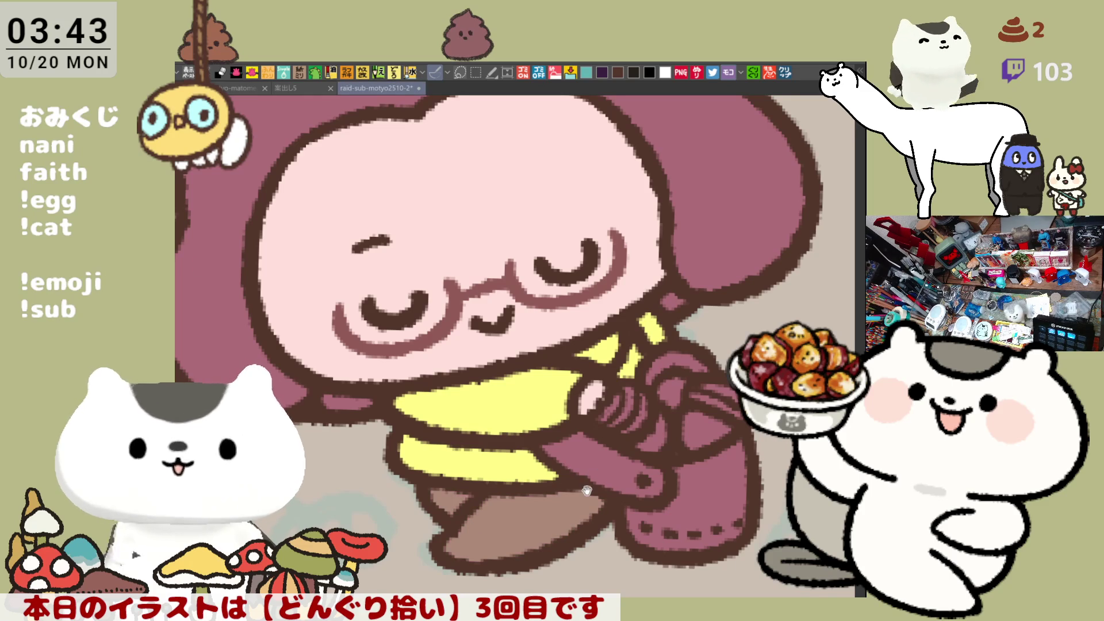
- Paint light tan on the hand and fill the held acorns with orange-brown
left_click_drag(599, 494, 567, 466)
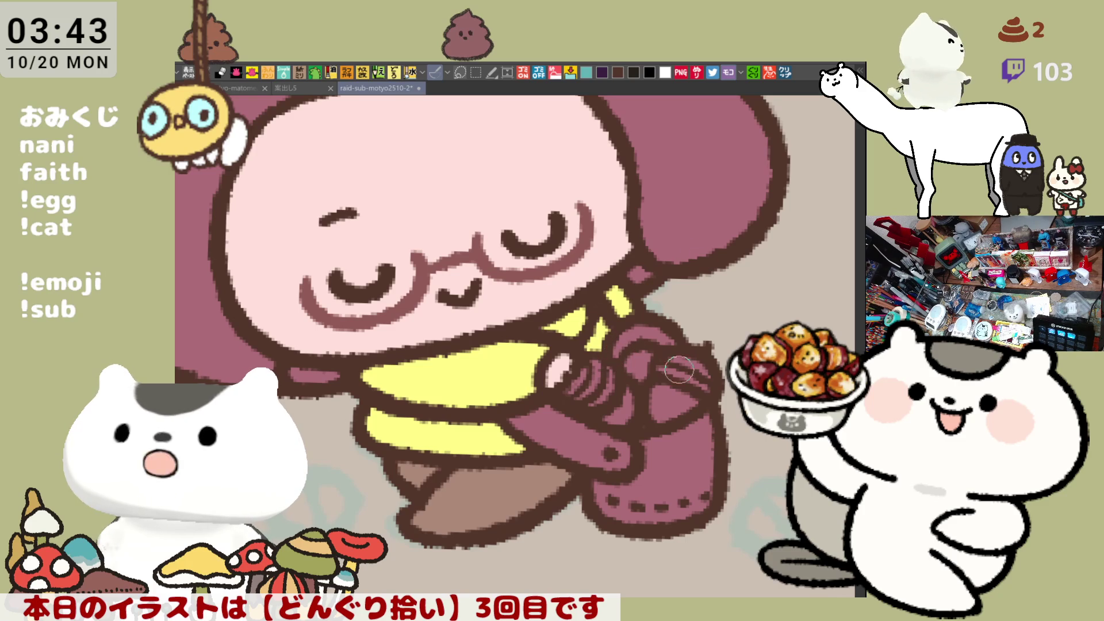
mouse_move(616, 352)
left_mouse_down()
mouse_move(673, 344)
mouse_move(703, 381)
left_mouse_up()
left_click_drag(596, 373, 564, 397)
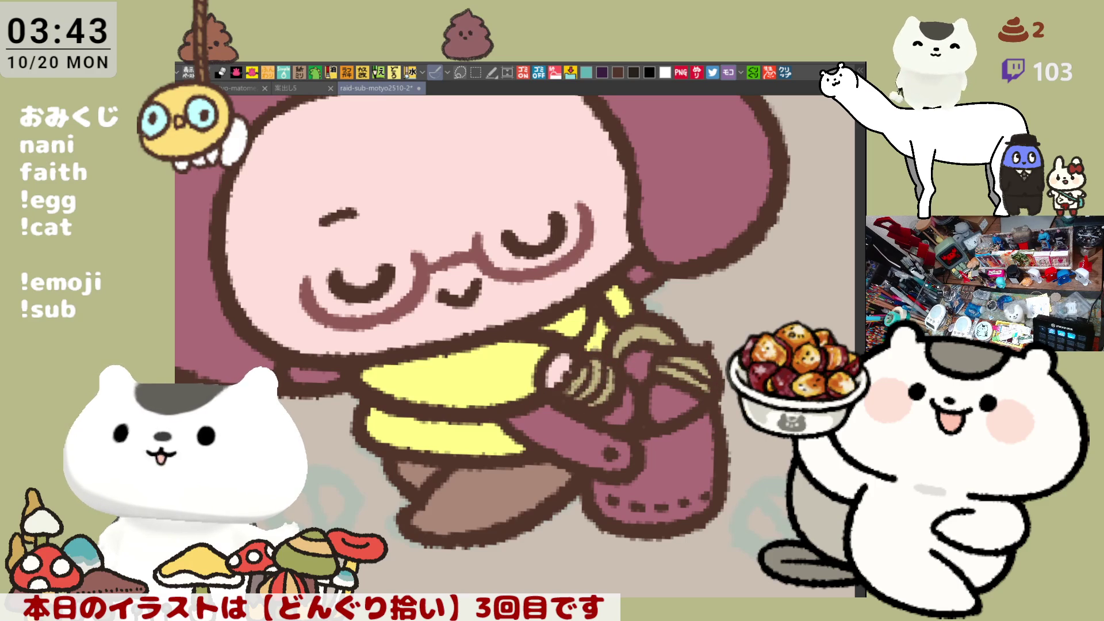
left_click_drag(610, 417, 673, 397)
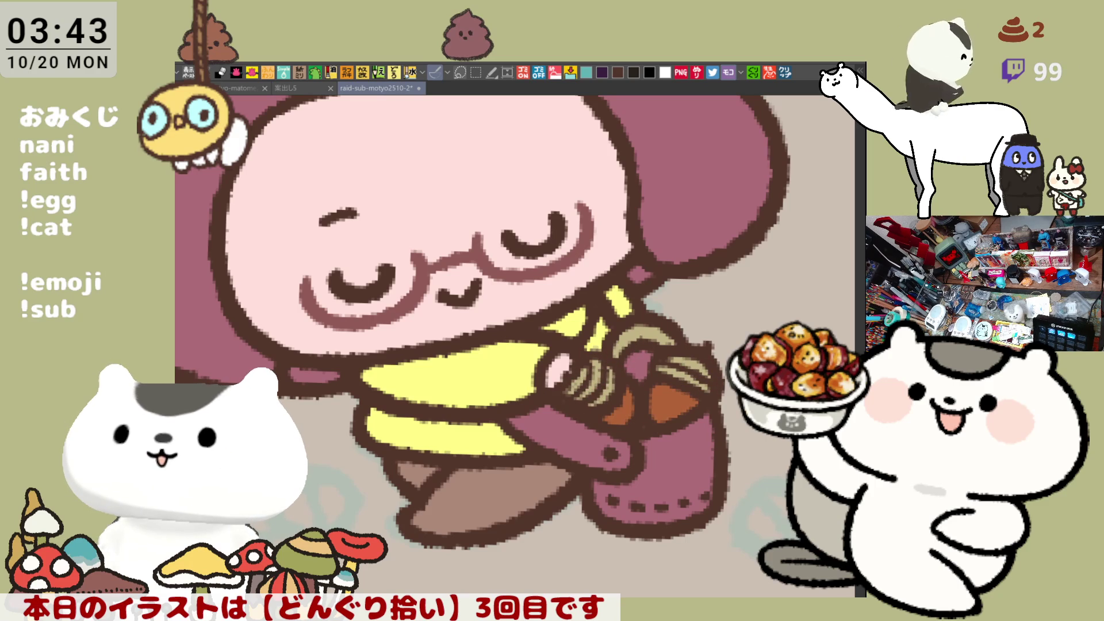
left_click_drag(633, 360, 644, 374)
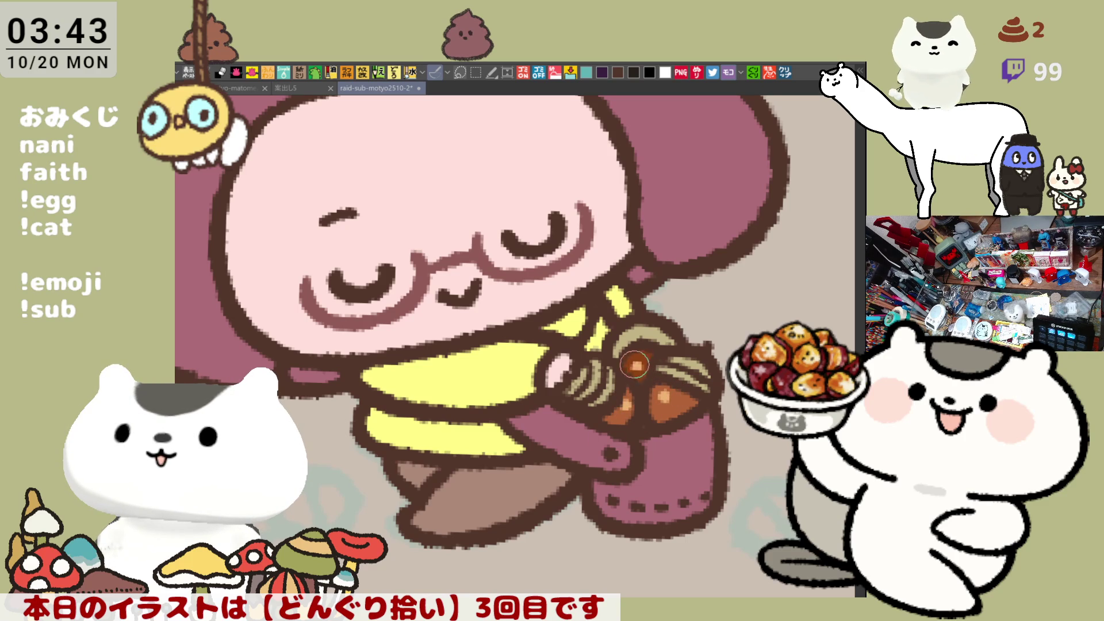
scroll(712, 435, "down", 5)
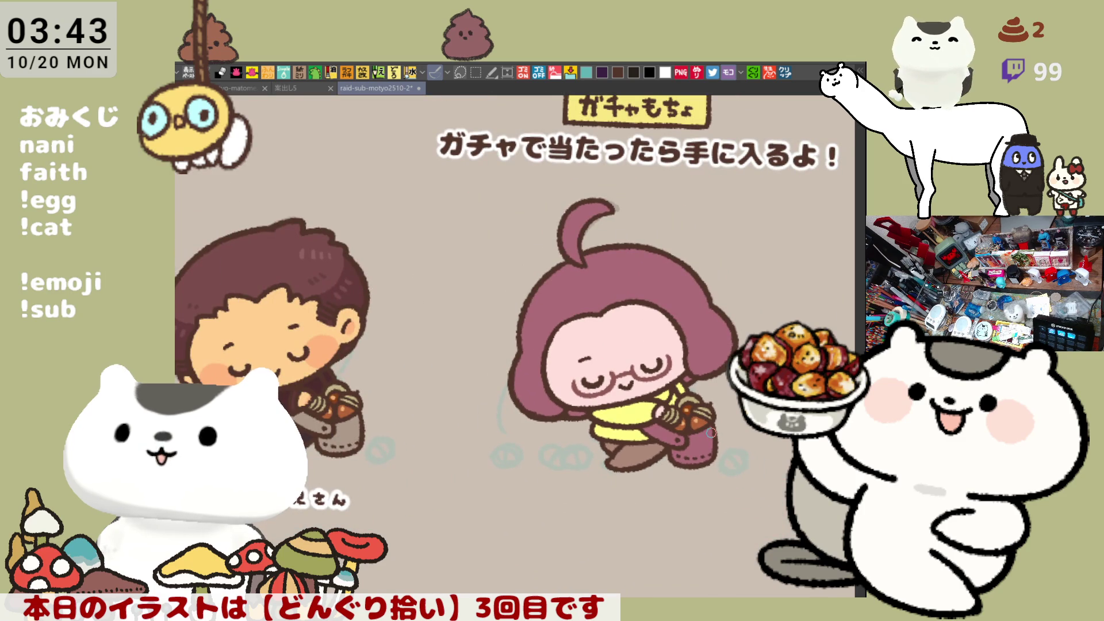
- Brush a rose highlight stroke along the left side of the hood's curled tuft
scroll(711, 433, "up", 7)
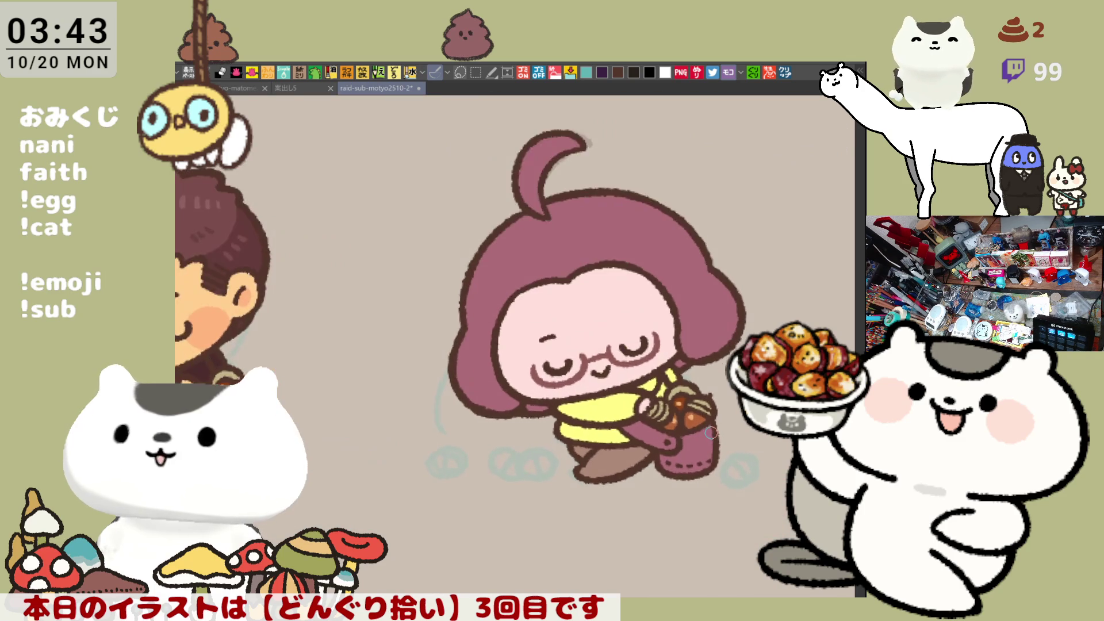
scroll(711, 433, "down", 2)
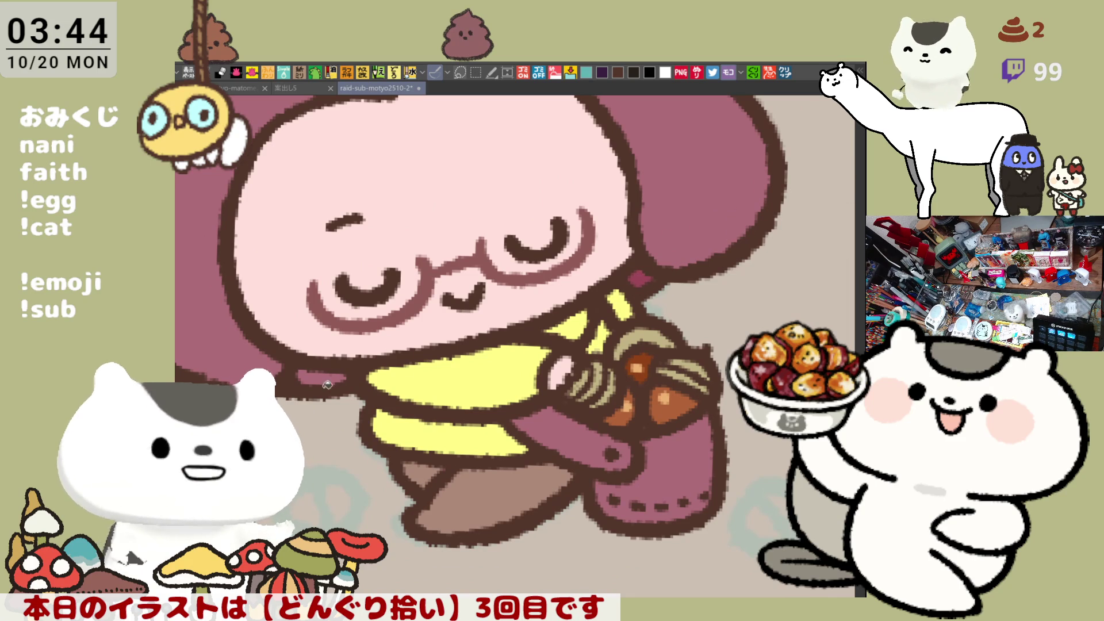
scroll(411, 333, "up", 5)
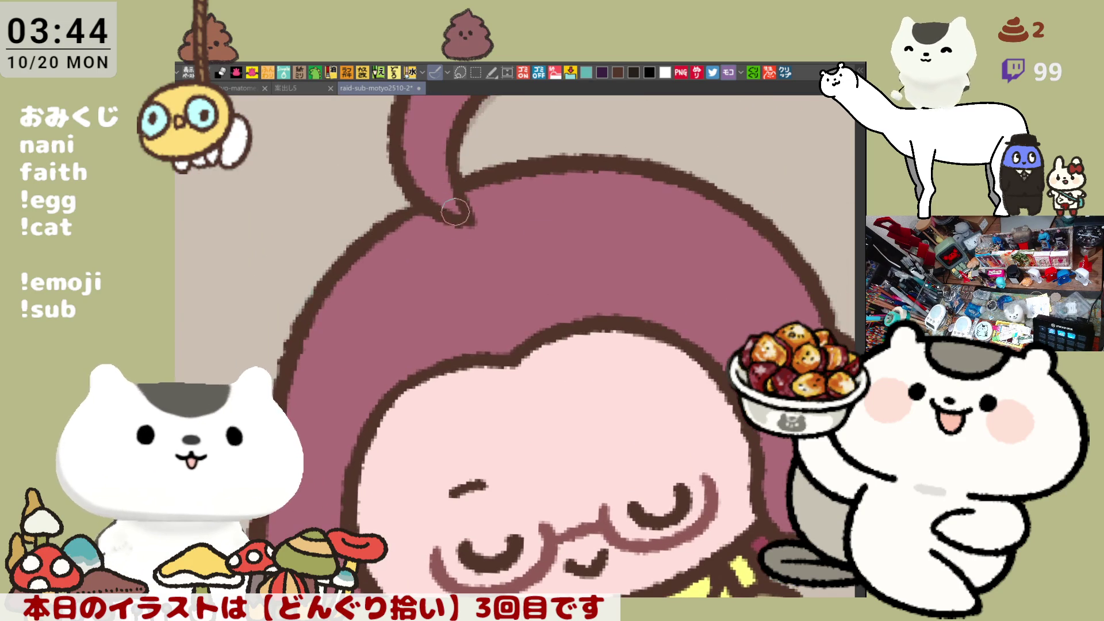
mouse_move(427, 219)
left_mouse_down()
mouse_move(480, 244)
mouse_move(461, 240)
left_mouse_up()
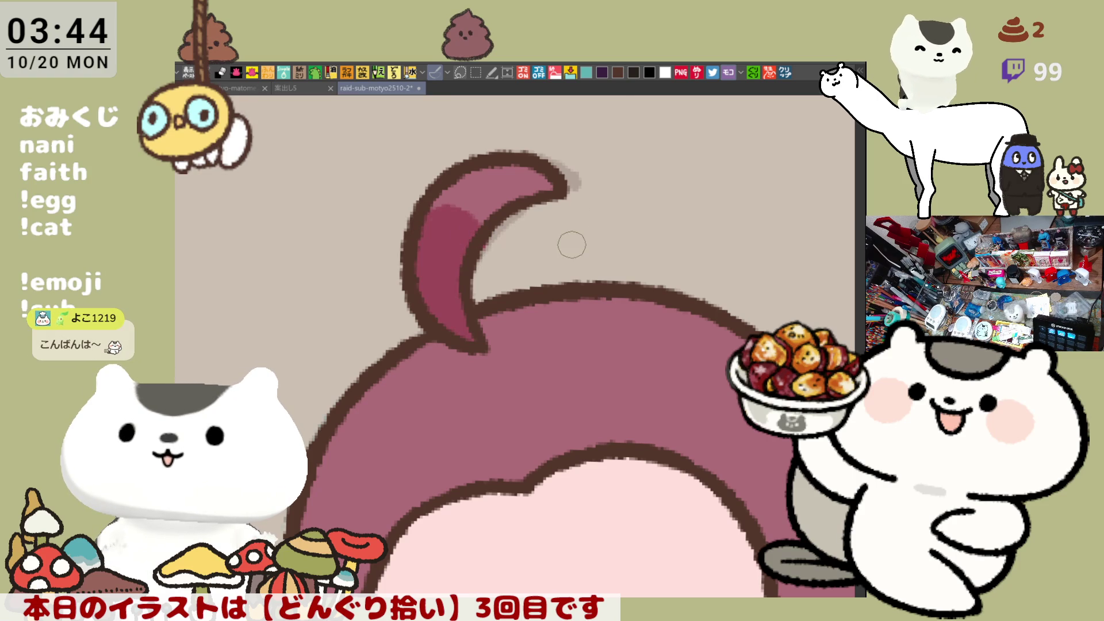
scroll(578, 222, "down", 2)
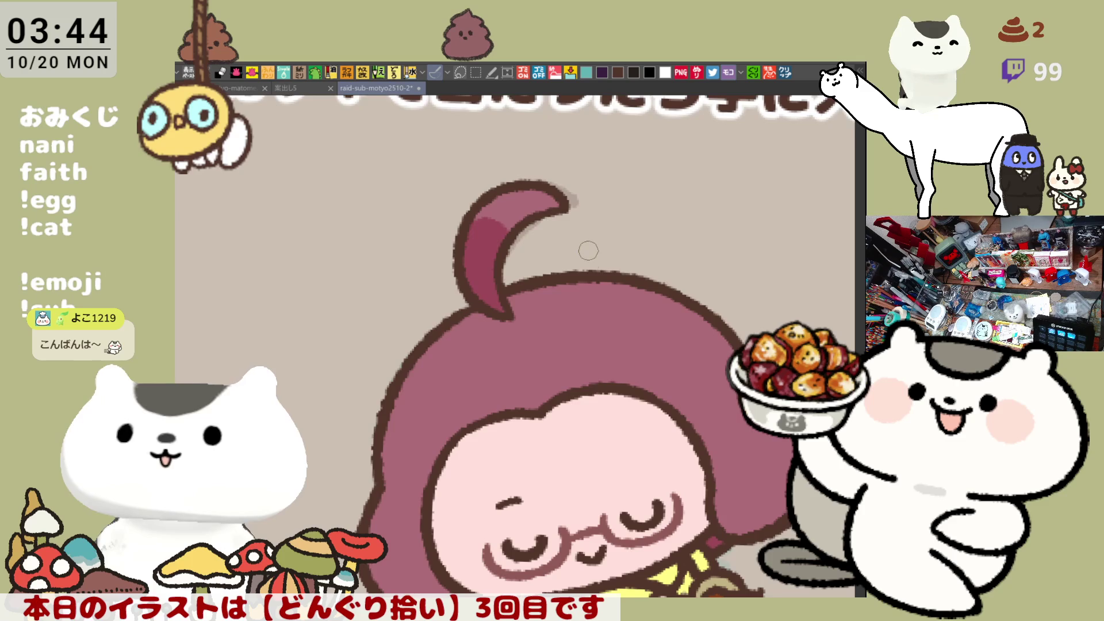
- Fill the left and right glasses lenses with white
left_click_drag(596, 390, 557, 305)
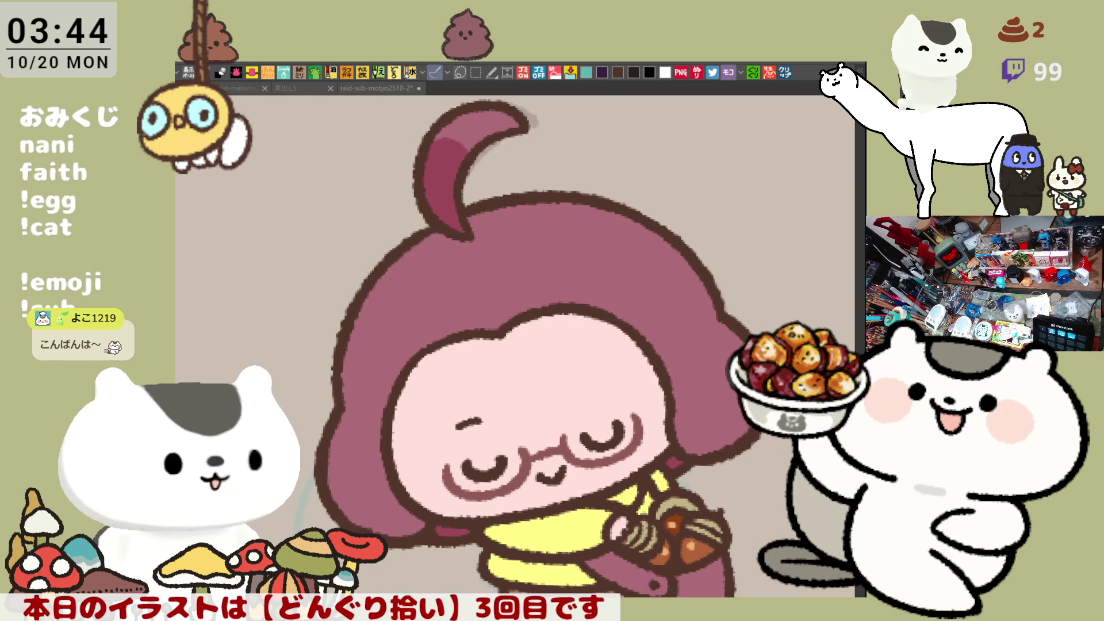
mouse_move(510, 451)
left_mouse_down()
mouse_move(453, 465)
mouse_move(521, 454)
mouse_move(515, 465)
left_mouse_up()
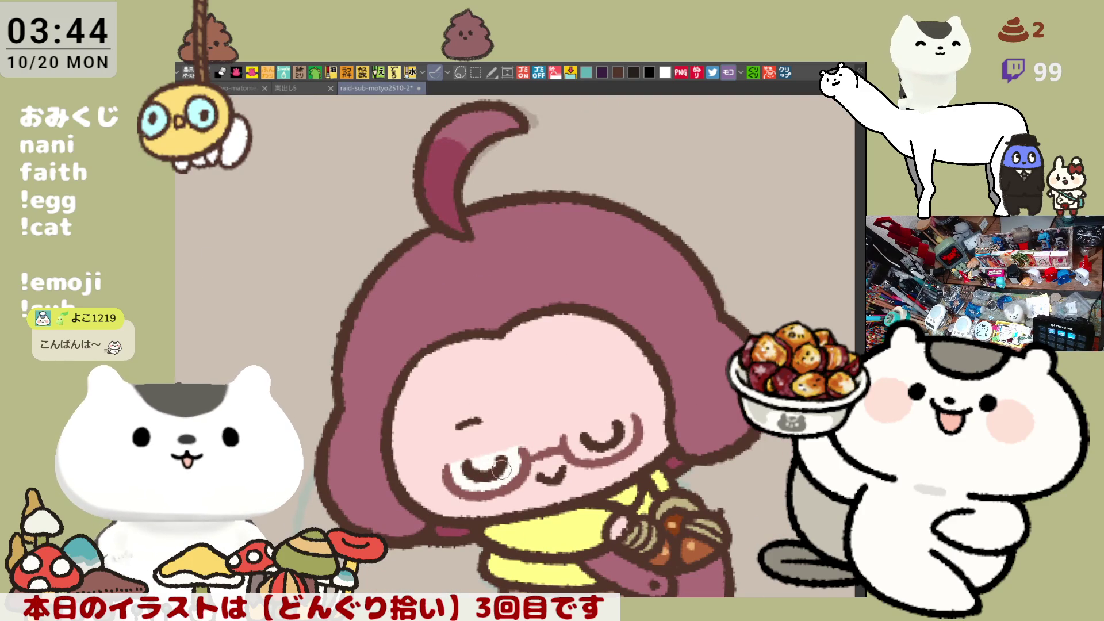
left_click_drag(571, 440, 627, 416)
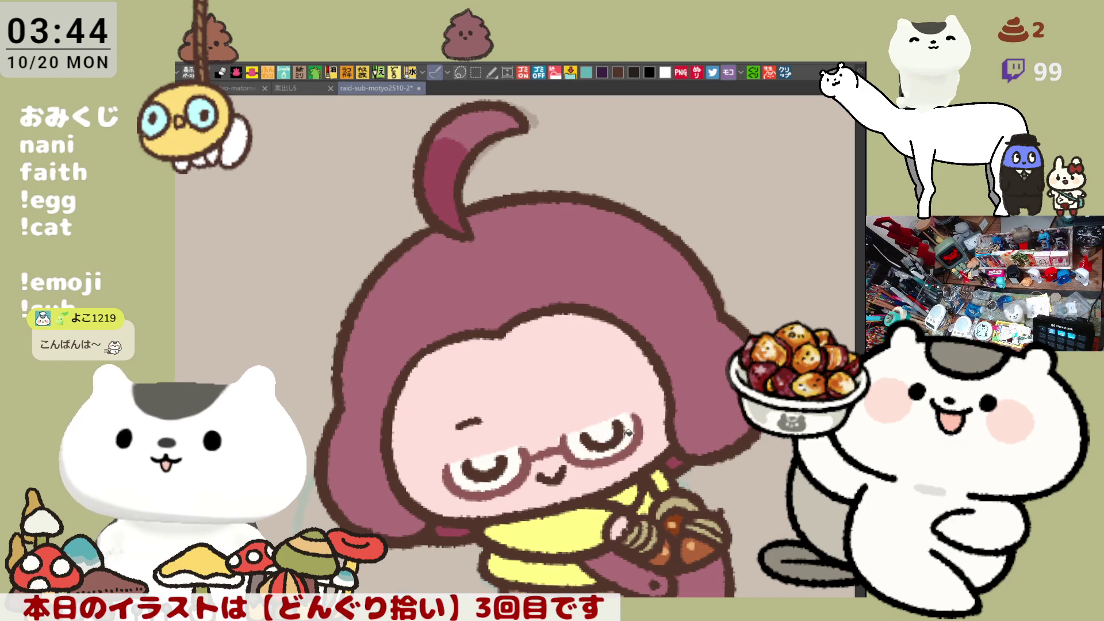
- Brush pink blush onto the girl's cheek with the view tilted
left_click_drag(635, 369, 664, 360)
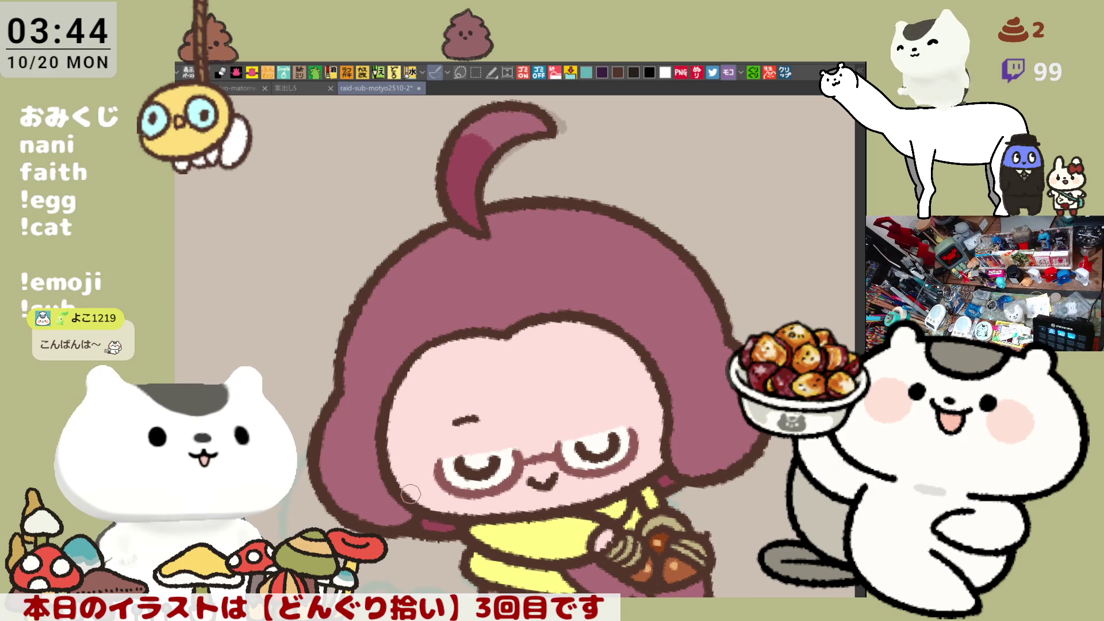
left_click_drag(440, 494, 455, 325)
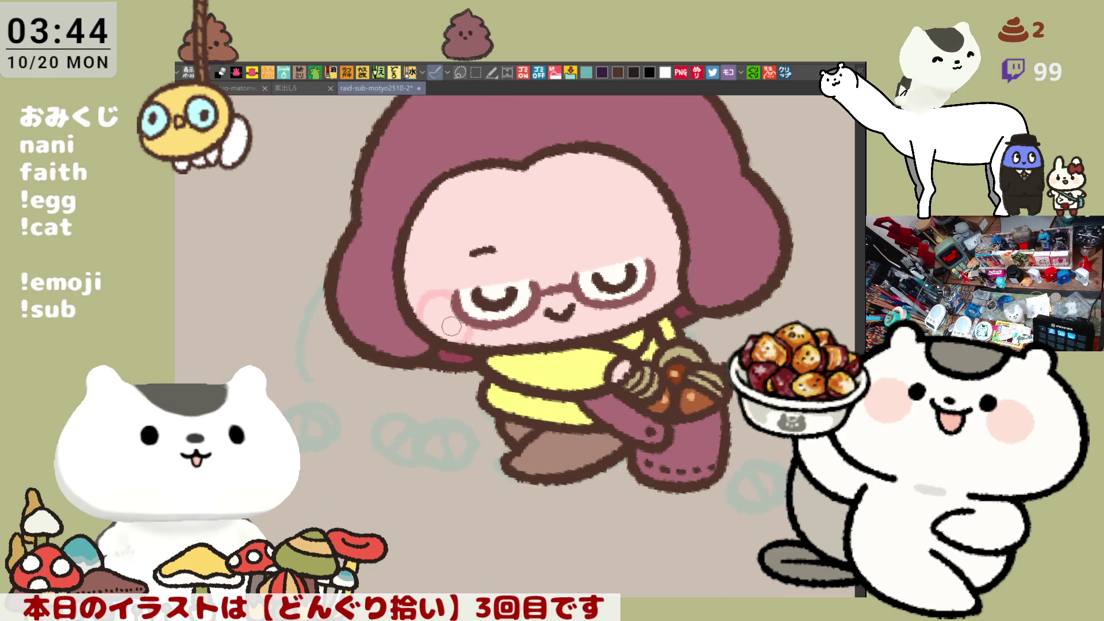
mouse_move(637, 303)
left_mouse_down()
mouse_move(671, 256)
mouse_move(682, 262)
mouse_move(659, 333)
left_mouse_up()
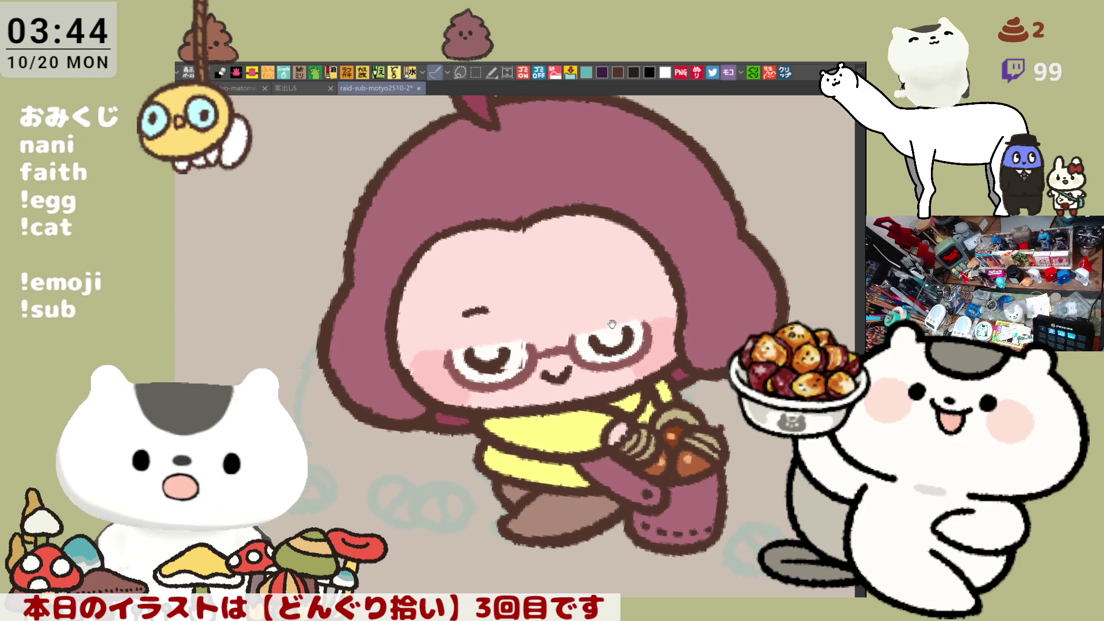
left_click_drag(627, 290, 596, 327)
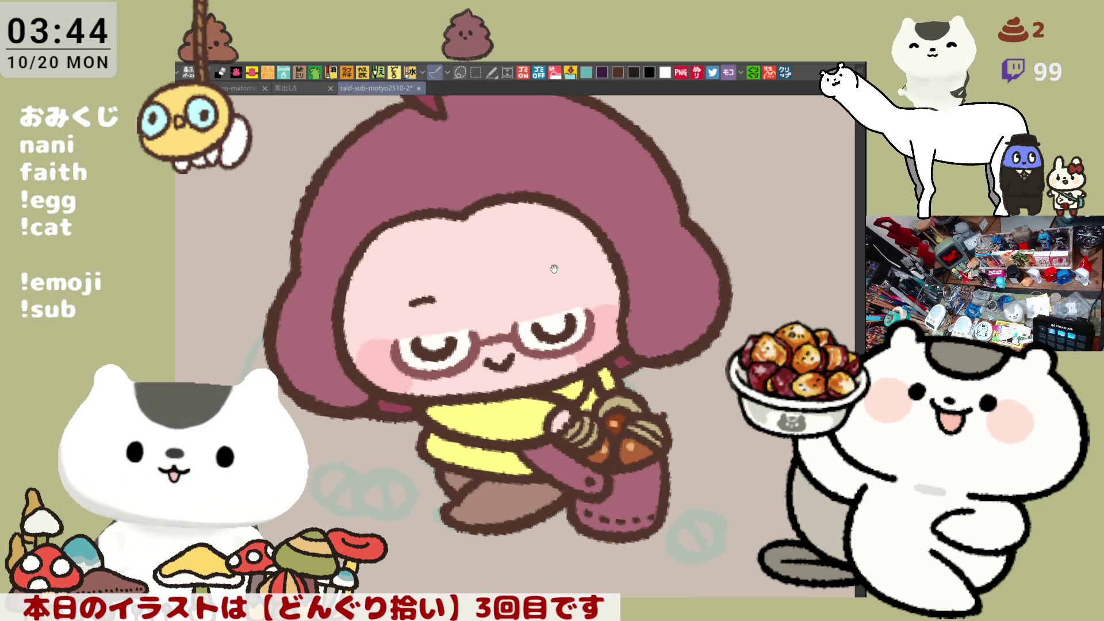
left_click_drag(554, 268, 540, 407)
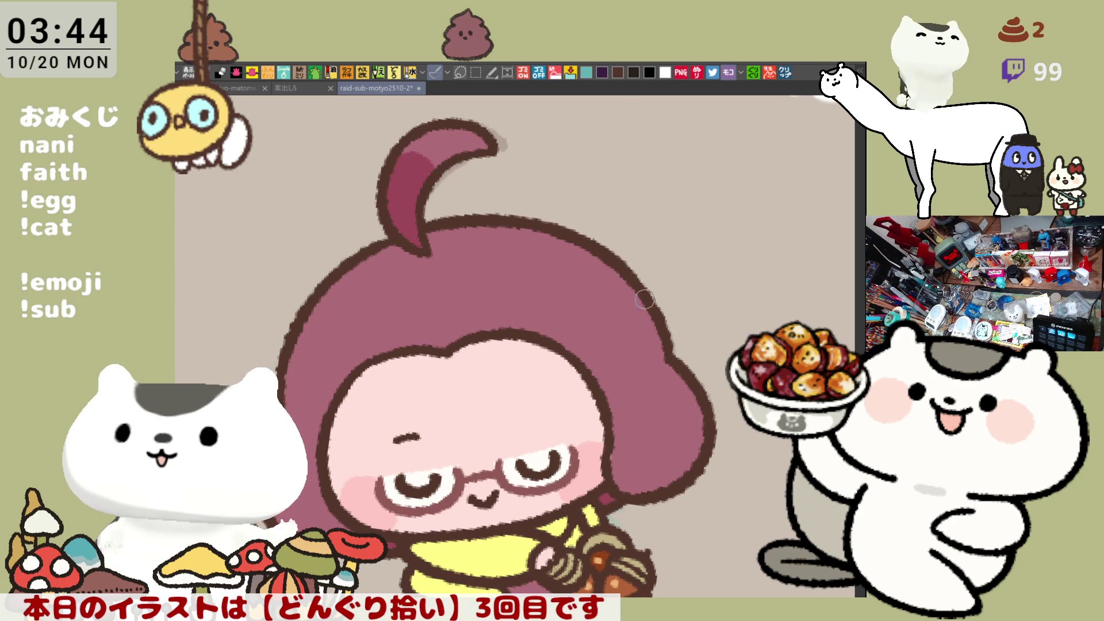
left_click_drag(653, 296, 763, 292)
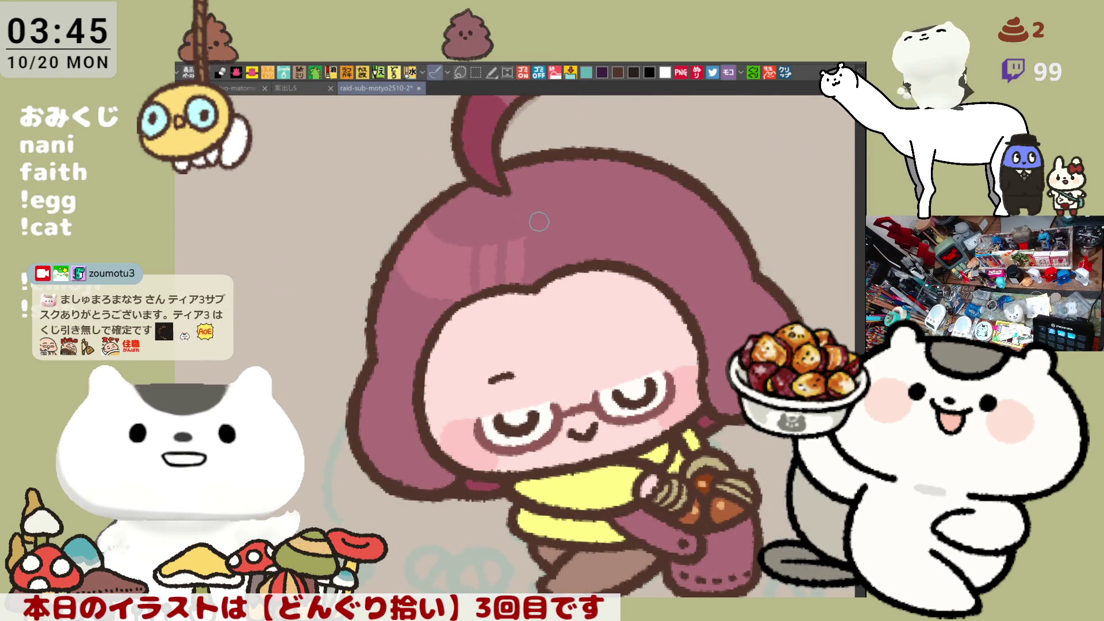
- Paint a diagonal lighter-mauve highlight streak across the hood's upper left
left_click_drag(398, 247, 453, 296)
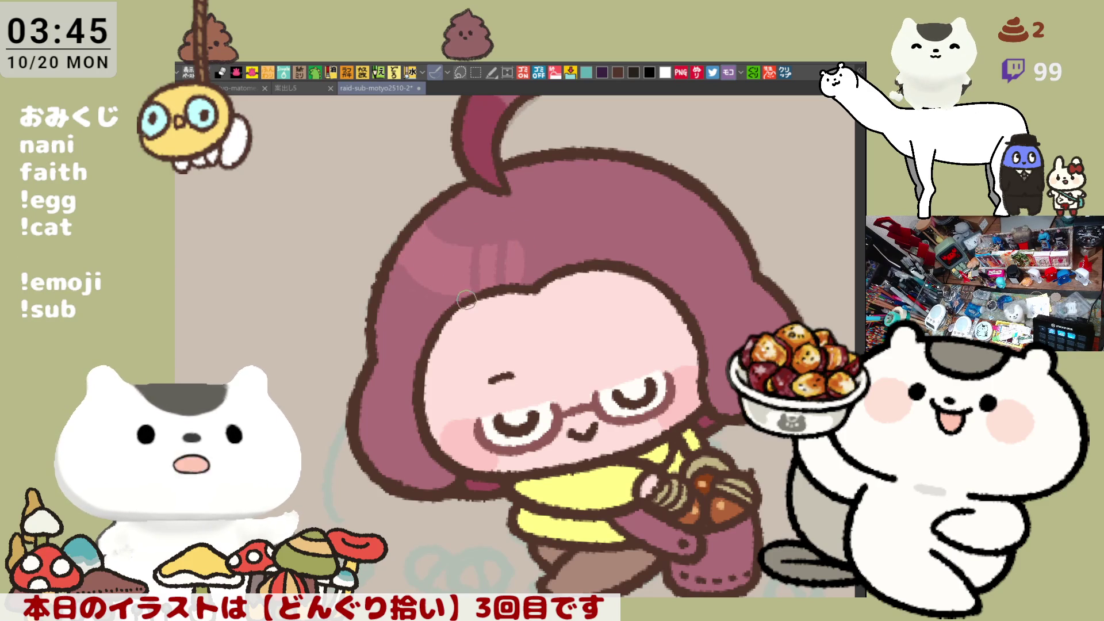
left_click_drag(462, 309, 463, 284)
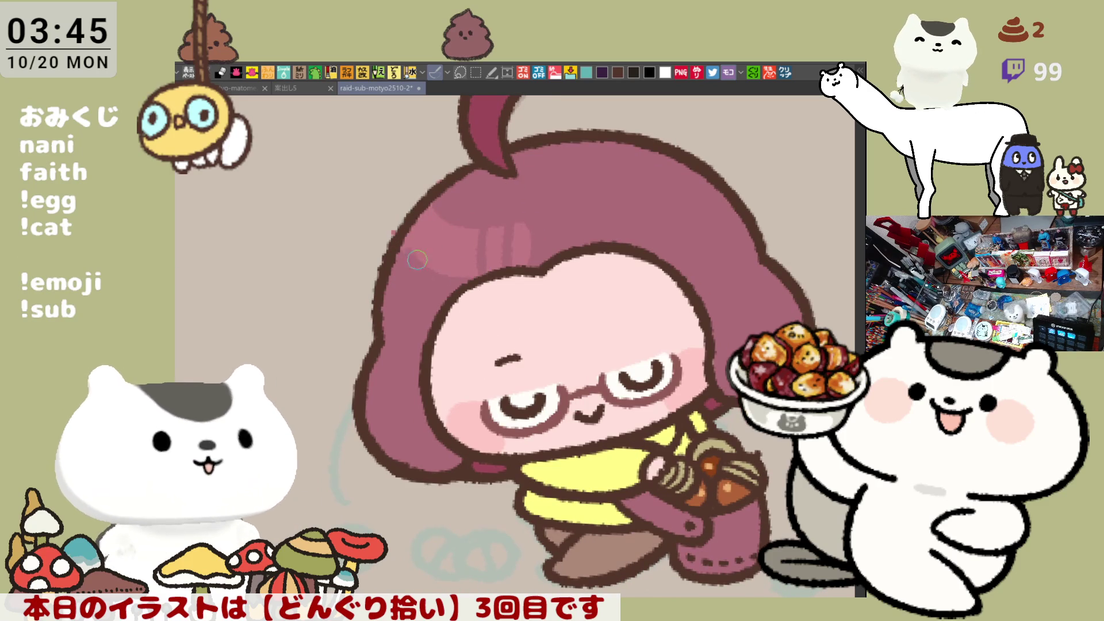
mouse_move(463, 420)
left_mouse_down()
mouse_move(420, 397)
mouse_move(431, 400)
left_mouse_up()
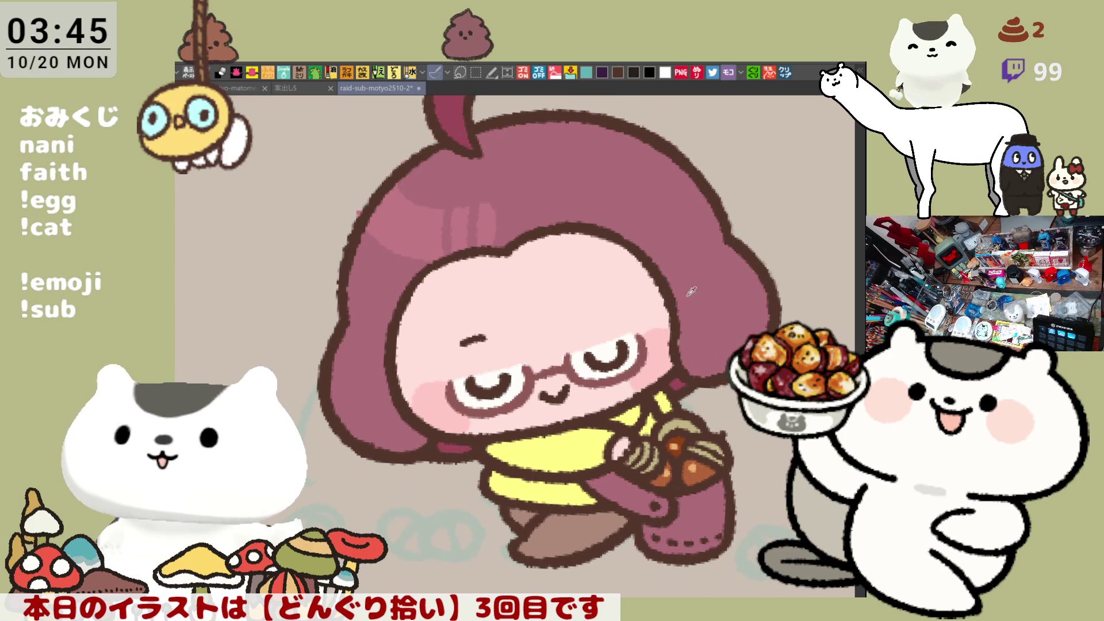
scroll(706, 357, "up", 2)
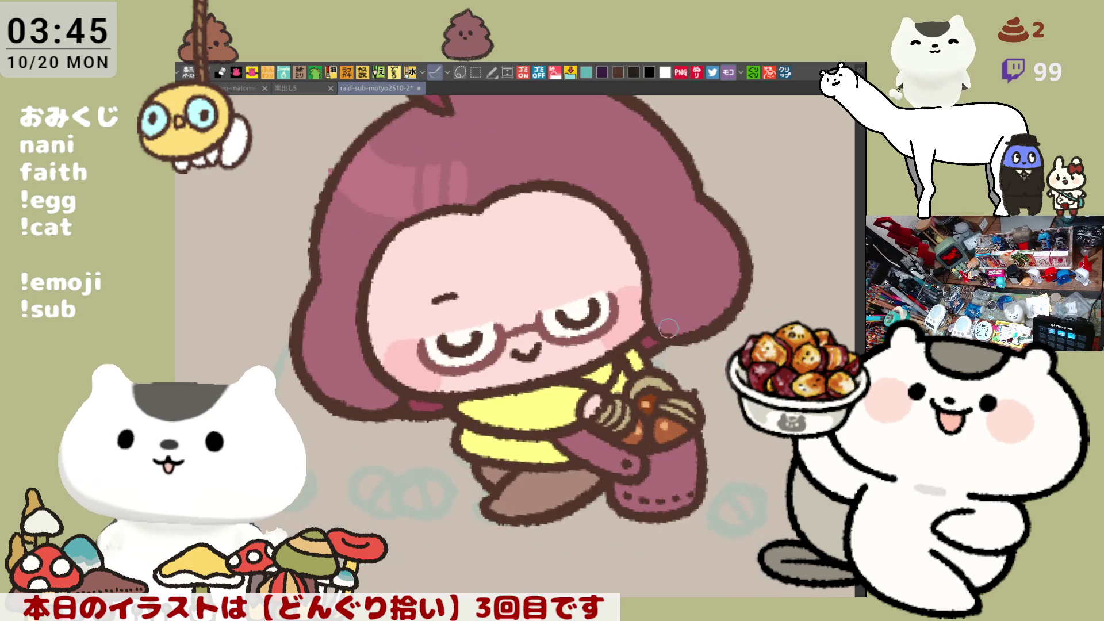